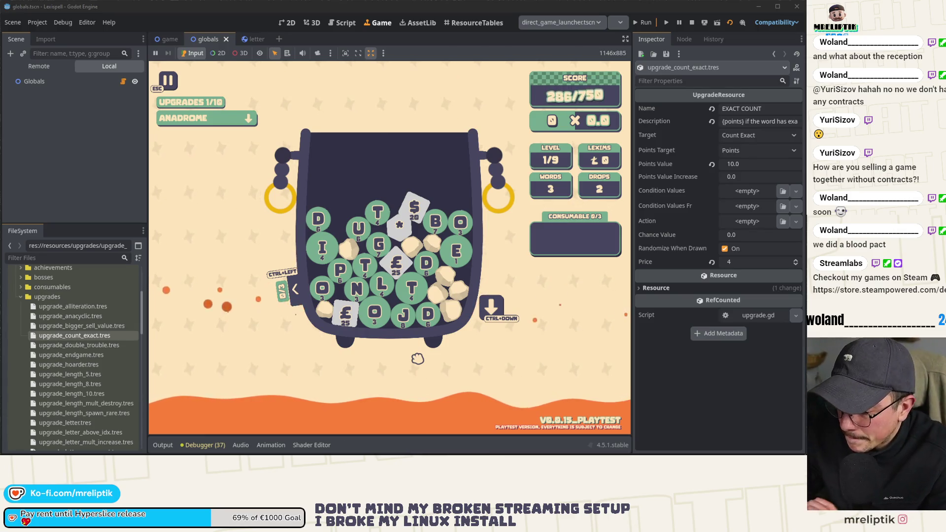
Spell BO from the B and O tiles, reveal ANADROME's +15.0 mult bonus, then stop the game
left_click(435, 223)
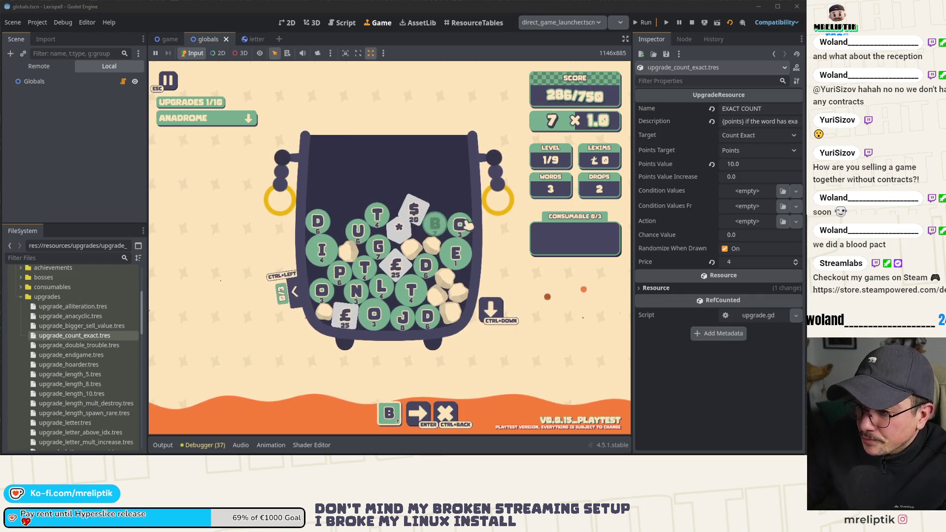
left_click(460, 225)
left_click(232, 118)
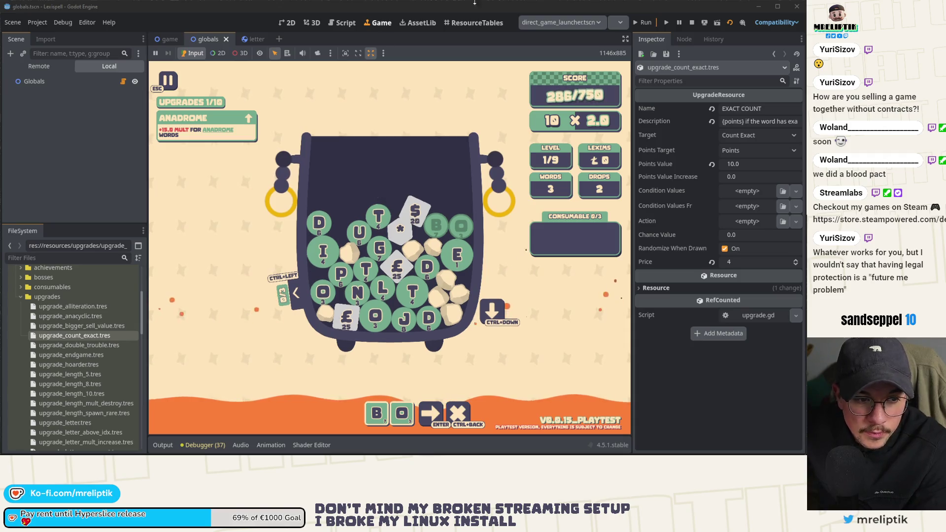
left_click(689, 25)
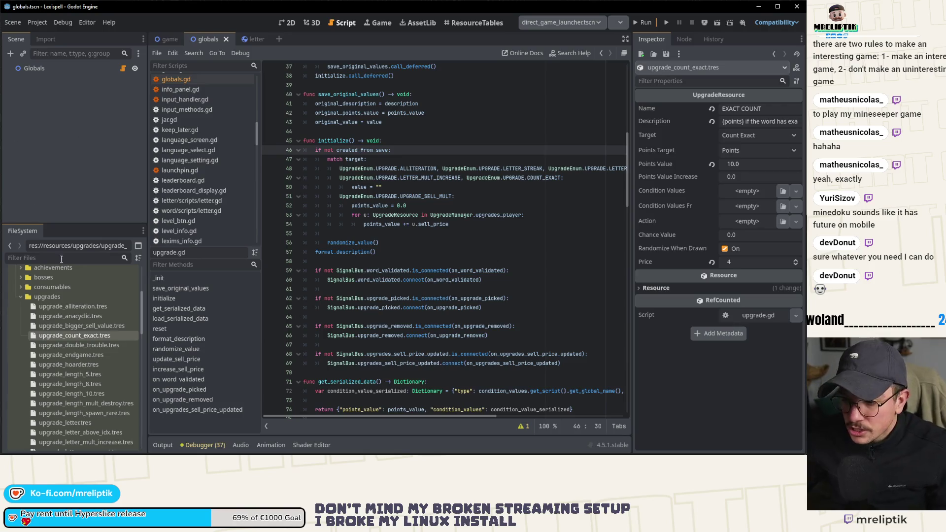
Select created_from_save in globals.gd and run the Lexispell project in the Game view
left_click(385, 206)
double_click(359, 150)
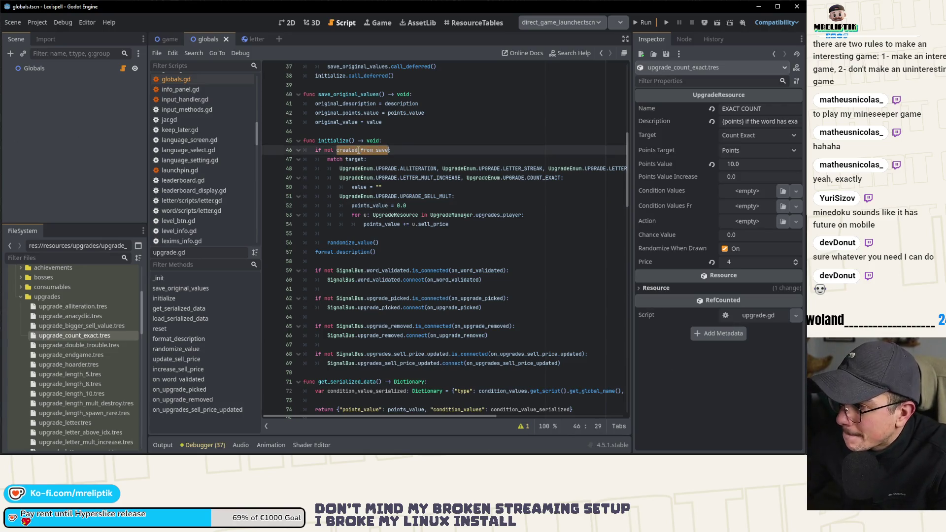
left_click(666, 22)
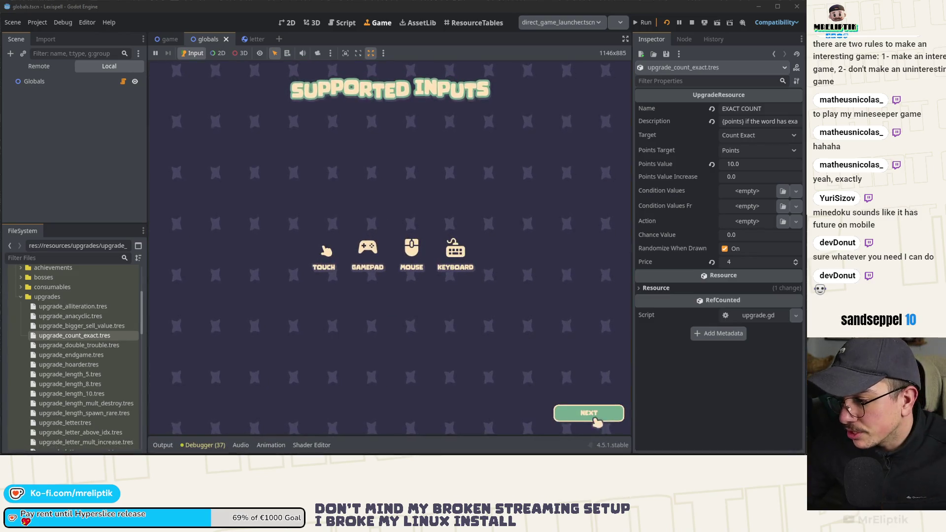
Dismiss the playtest popup and begin a new English Classic Craft run at level 1
left_click(583, 414)
left_click(491, 302)
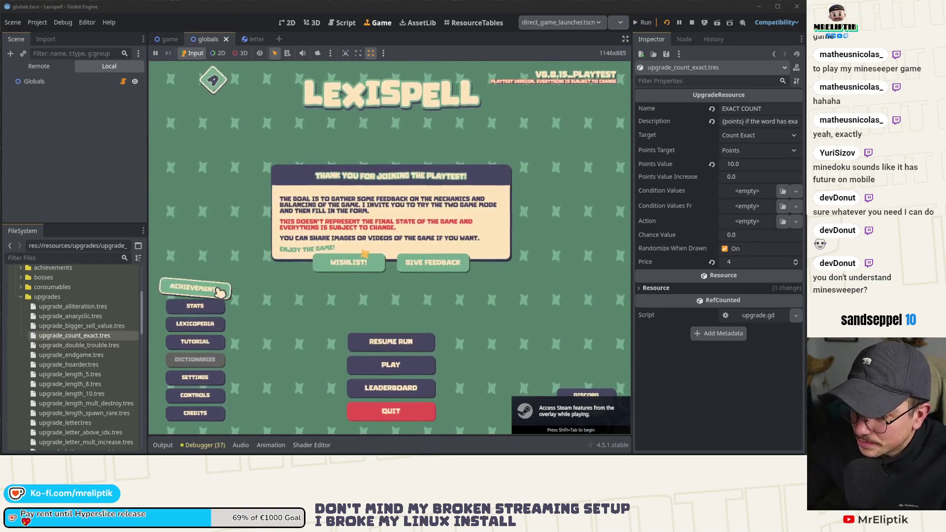
left_click(393, 358)
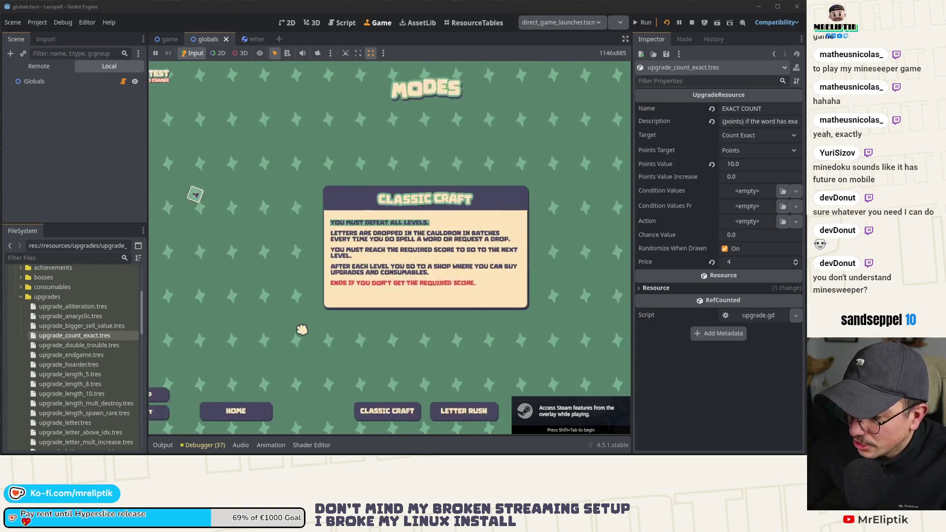
left_click(377, 412)
left_click(429, 282)
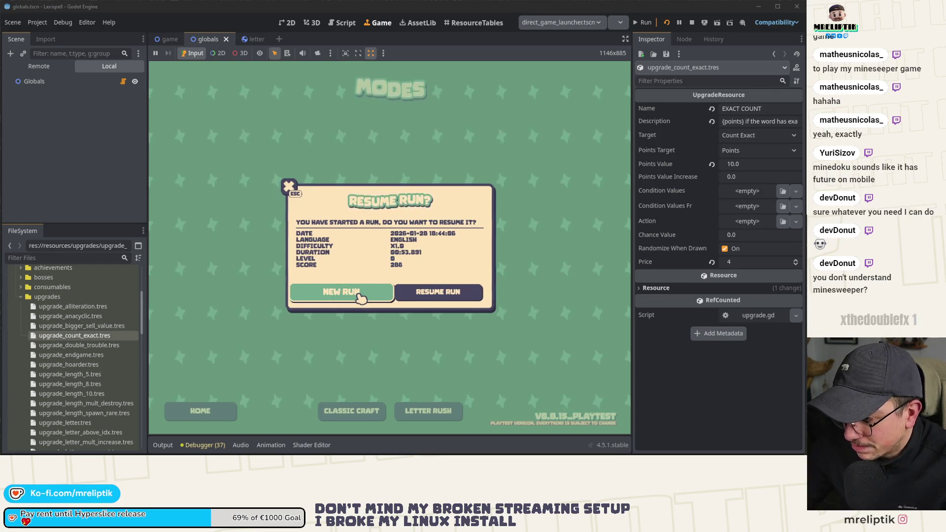
left_click(359, 295)
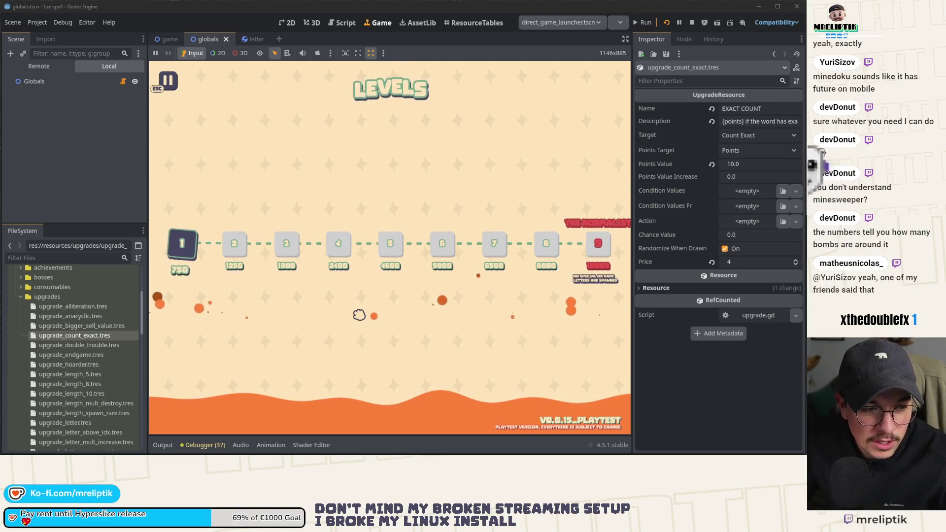
left_click(195, 260)
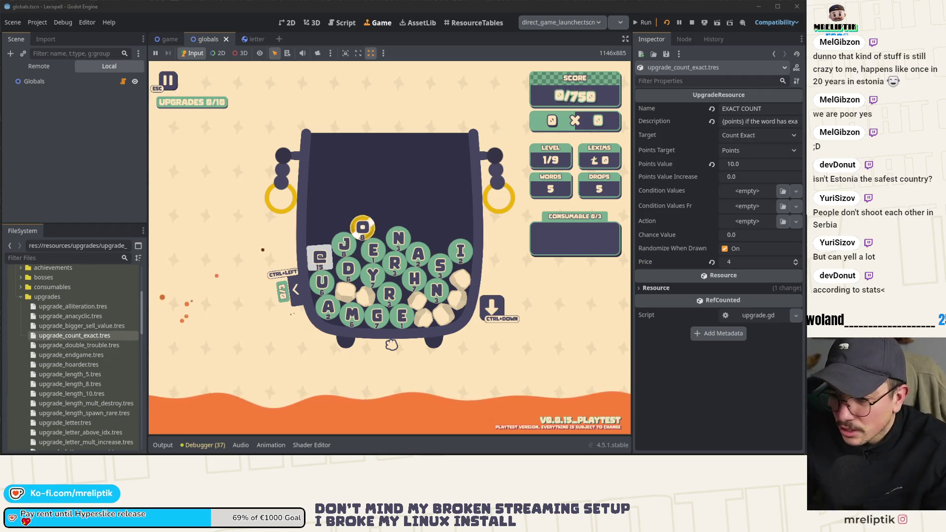
Run add_upgrade "EXACT COUNT" in the in-game dev console to grant the upgrade
key("Escape")
key("Escape")
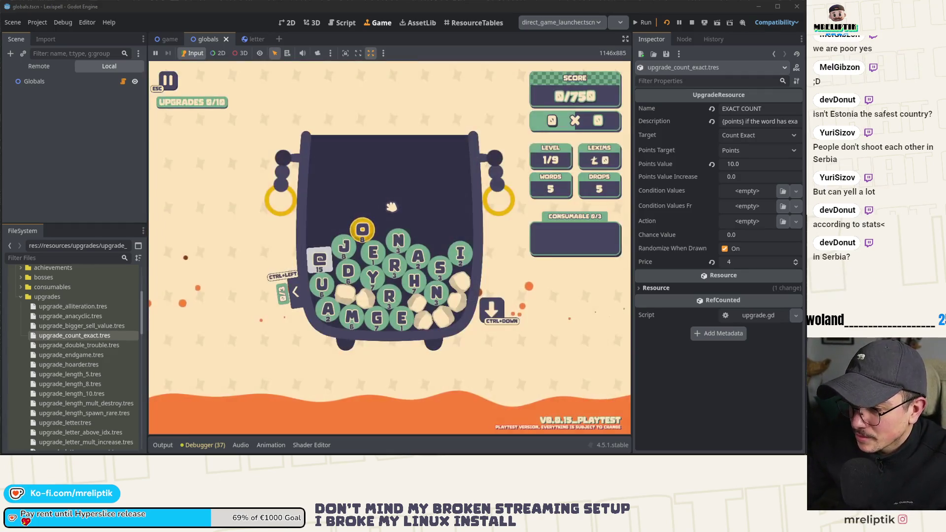
key("grave")
key("Return")
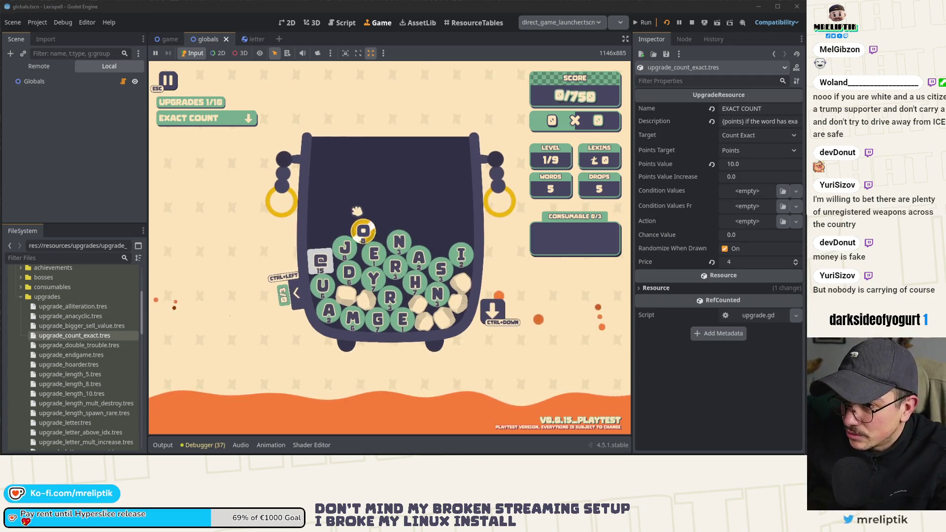
Expand the EXACT COUNT upgrade card and capture two screen snips of it
left_click(245, 122)
key("Print")
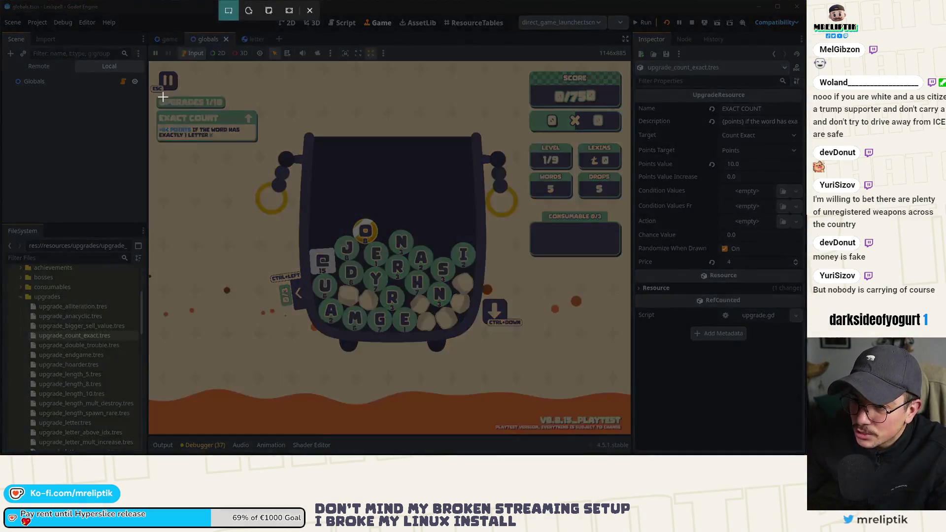
left_click_drag(163, 97, 277, 160)
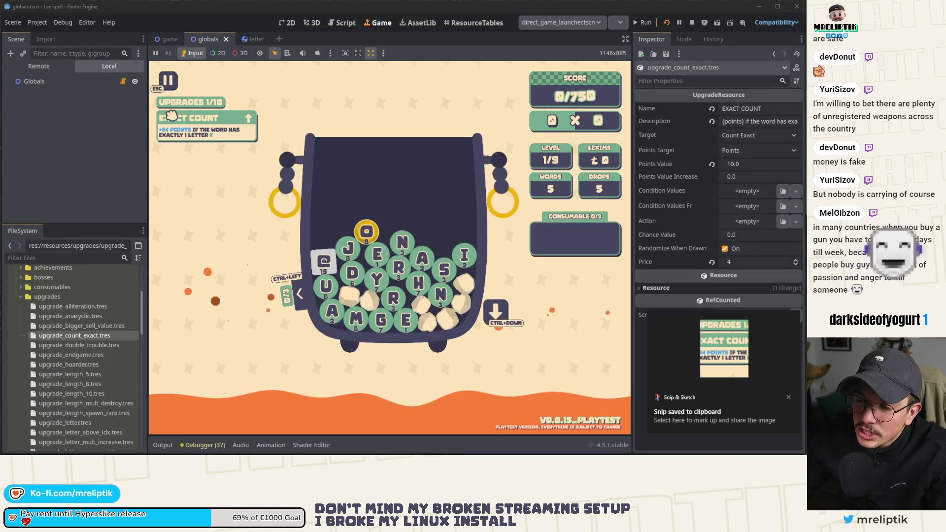
key("Print")
left_click_drag(148, 90, 269, 158)
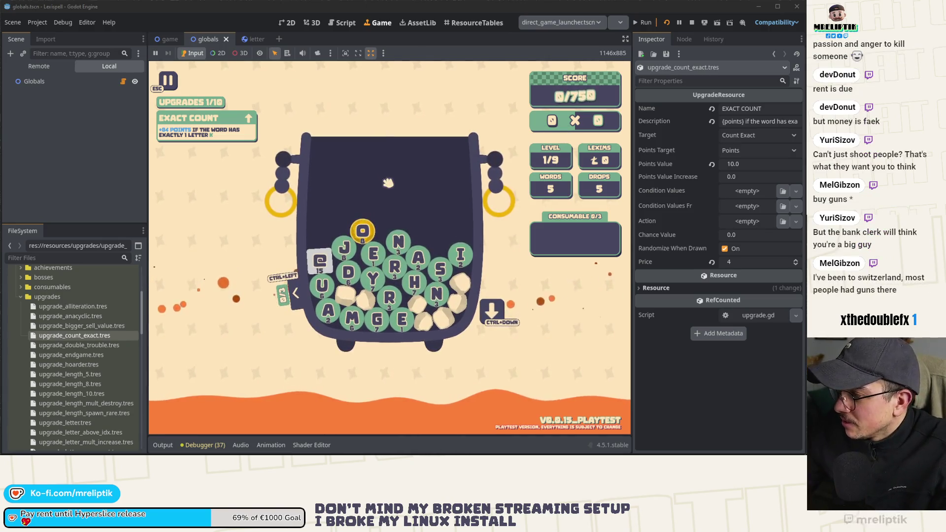
Pause the run and confirm Go Home so it saves, then switch to save.json
key("Escape")
left_click(389, 412)
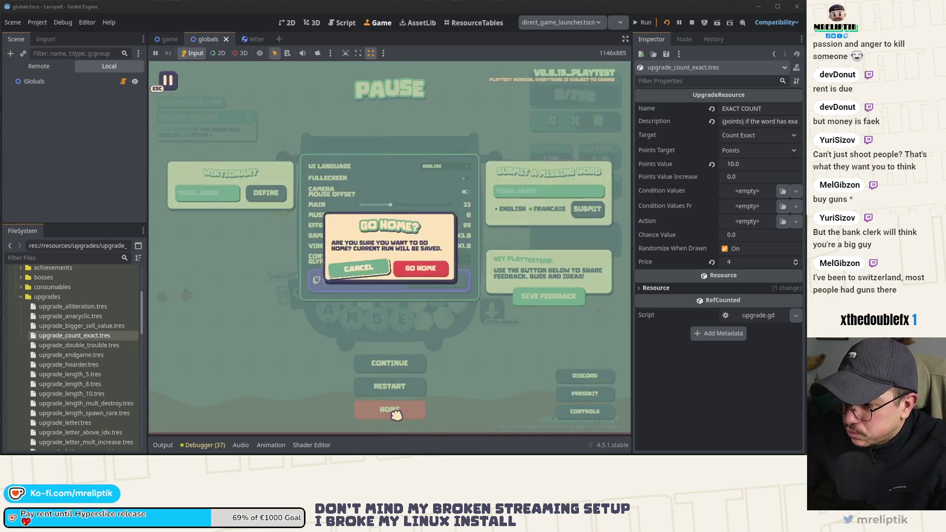
left_click(425, 274)
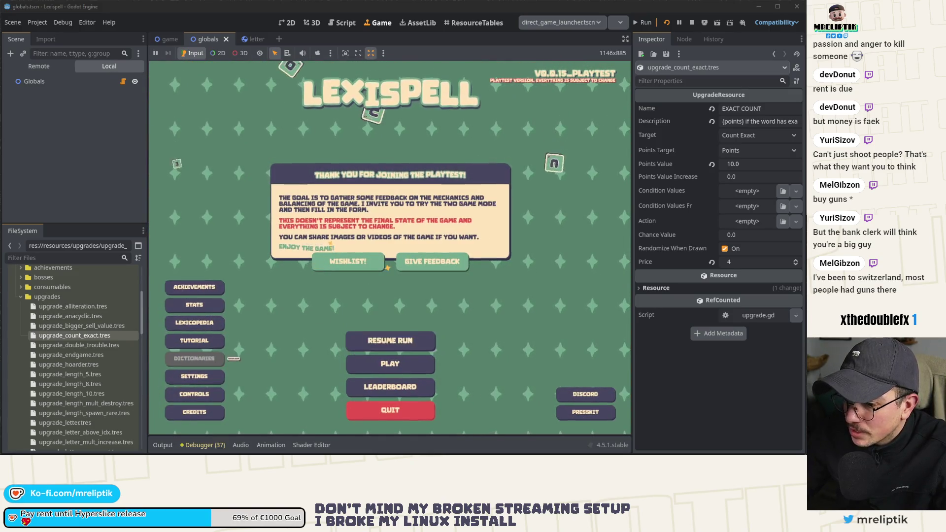
key("alt+Tab")
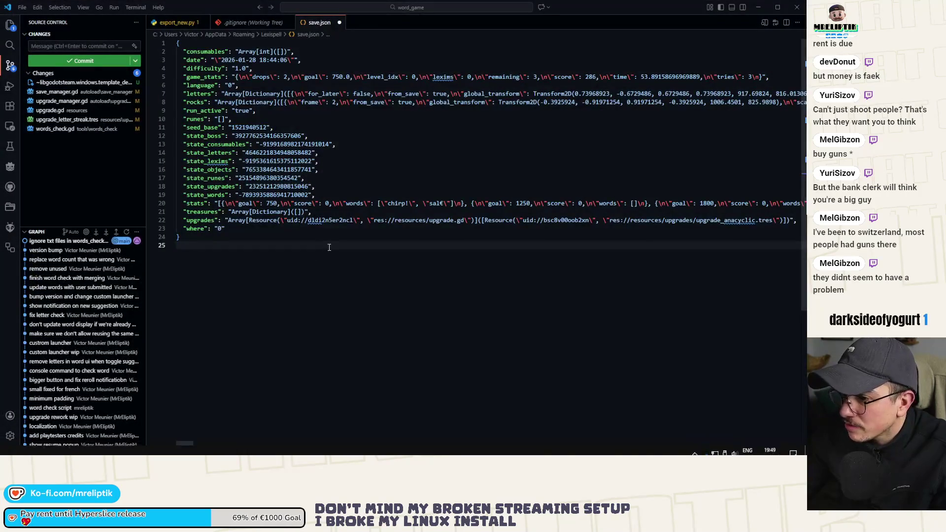
Discard the stale save.json, open the freshly written one, and format it as readable JSON
left_click(340, 22)
left_click(427, 240)
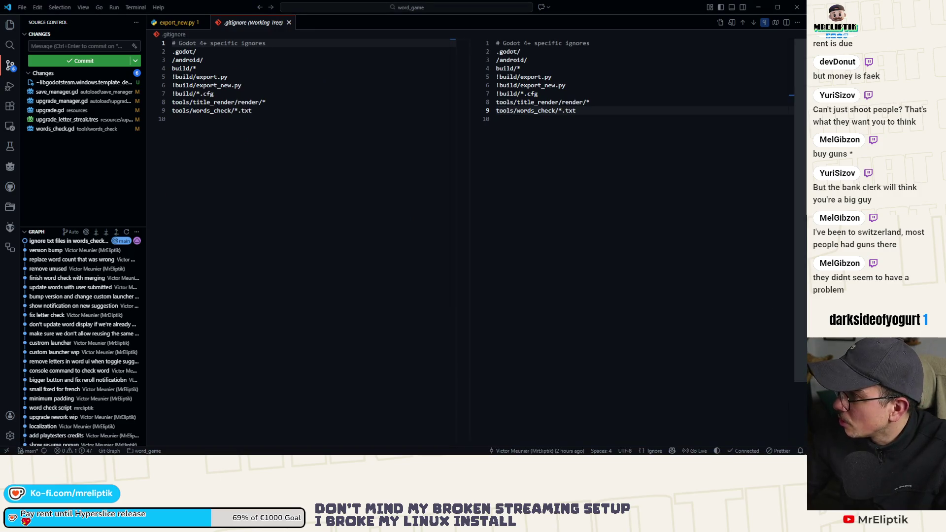
left_click_drag(359, 125, 386, 221)
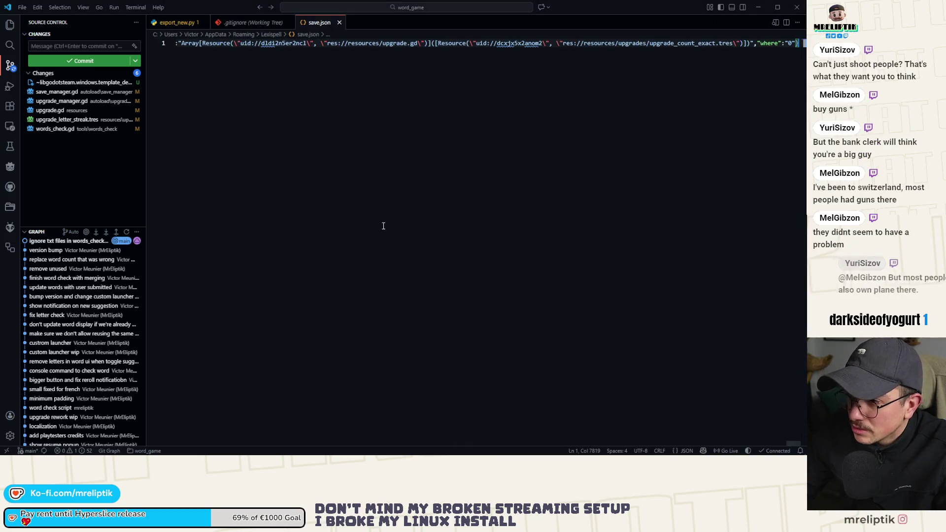
right_click(311, 81)
left_click(358, 146)
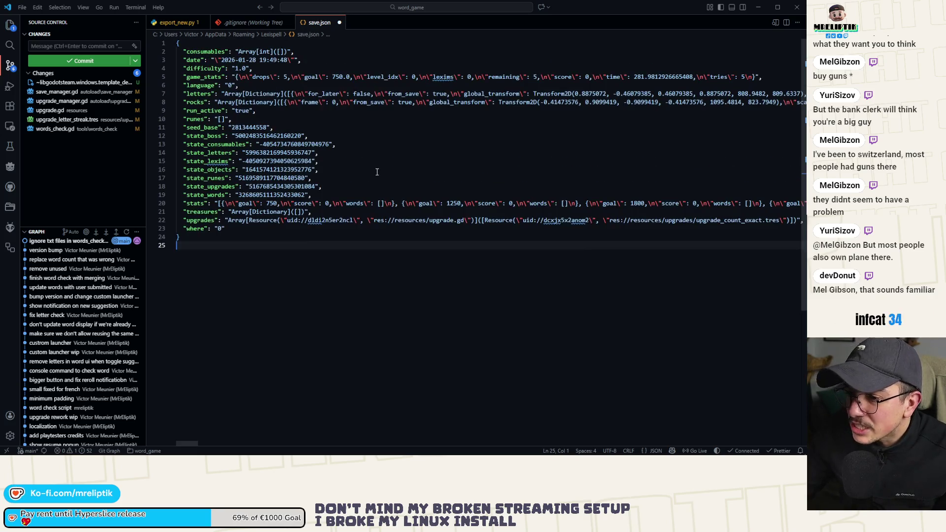
right_click(153, 354)
In Godot, close the running game and keep direct_game_launcher.tscn as the run scene
key("alt+Tab")
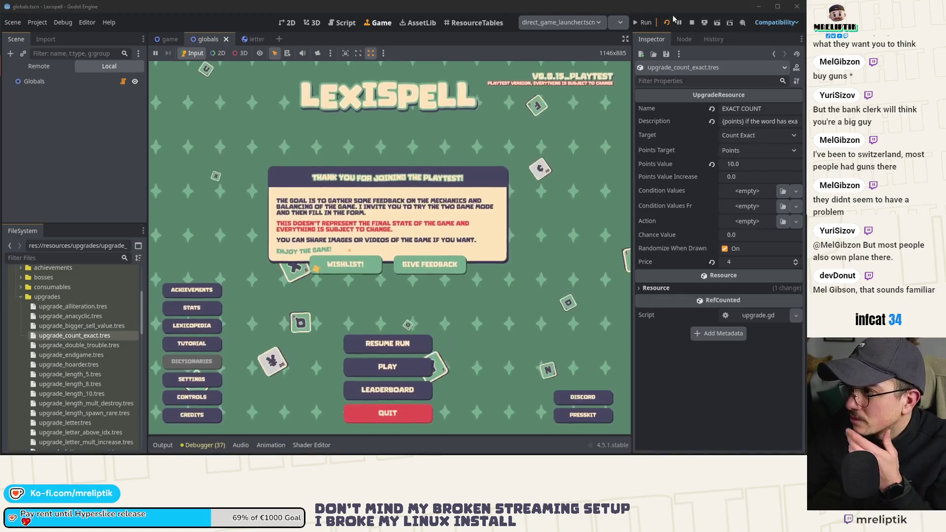
key("alt+F4")
left_click(572, 24)
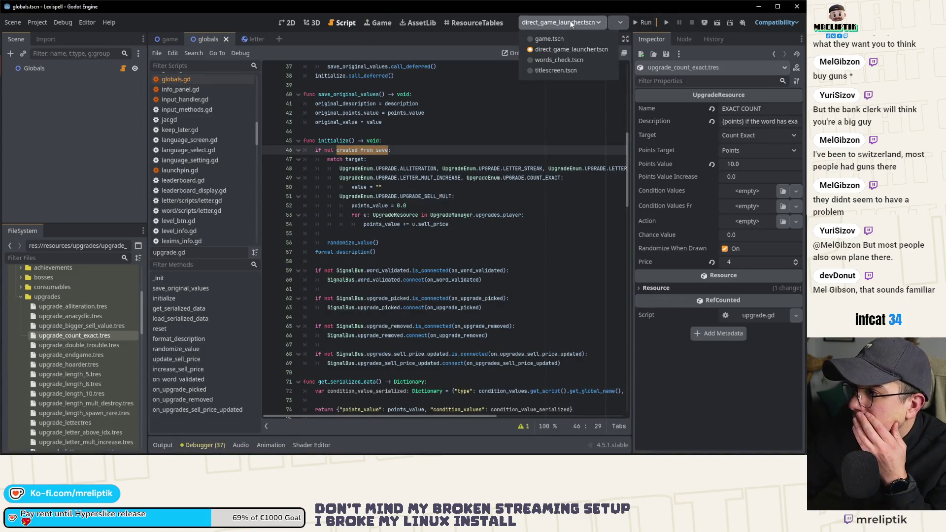
left_click(566, 49)
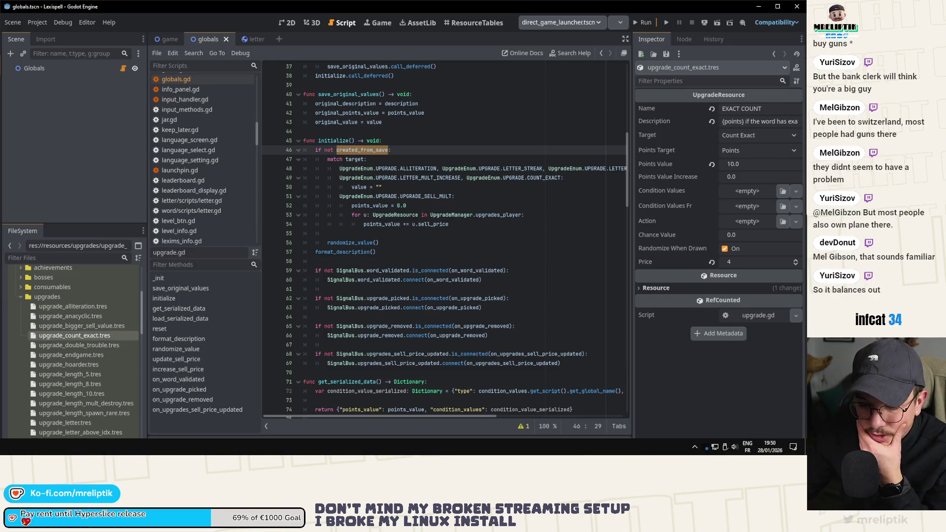
Reopen the latest save.json, reformat it to inspect the saved upgrades, then close it
key("alt+Tab")
key("ctrl+w")
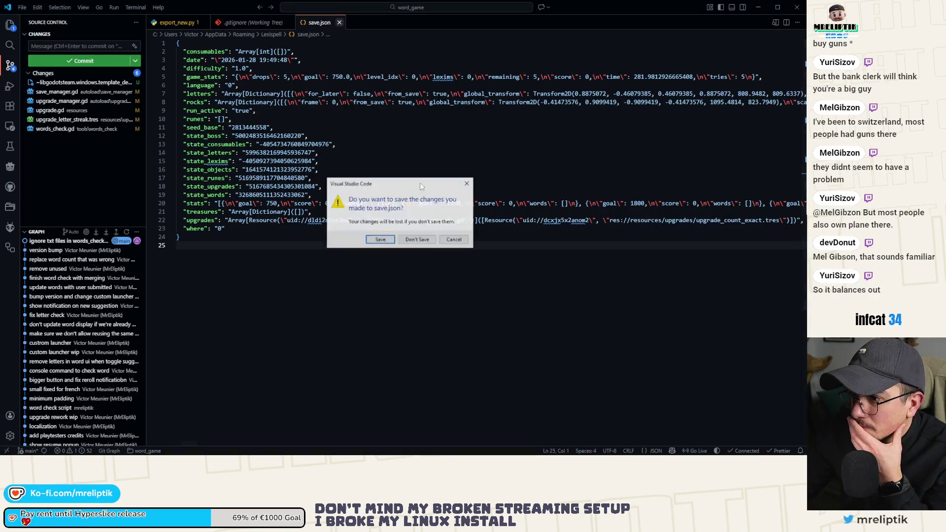
left_click(424, 240)
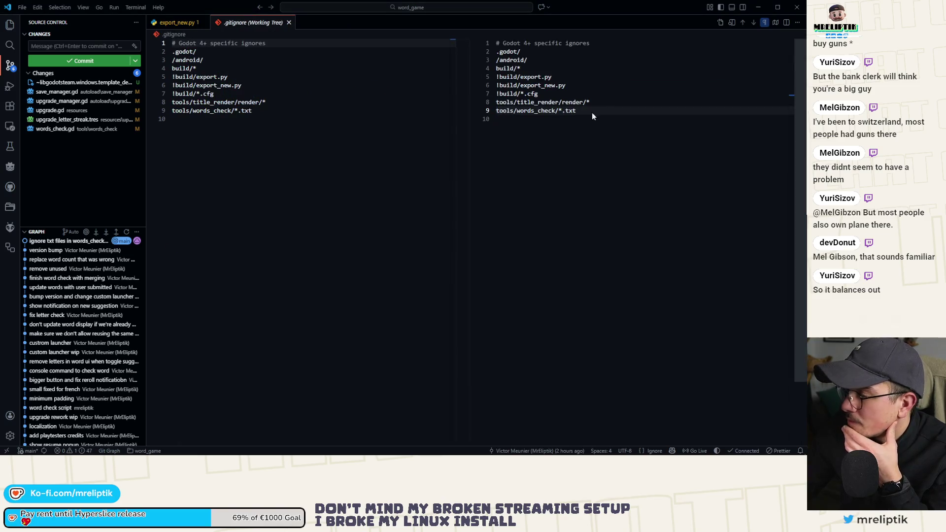
key("ctrl+shift+t")
right_click(412, 104)
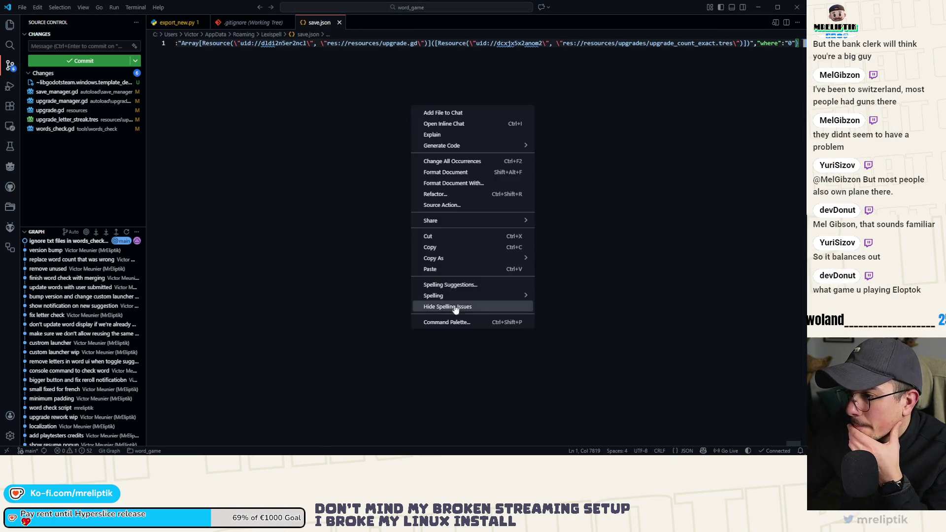
left_click(443, 171)
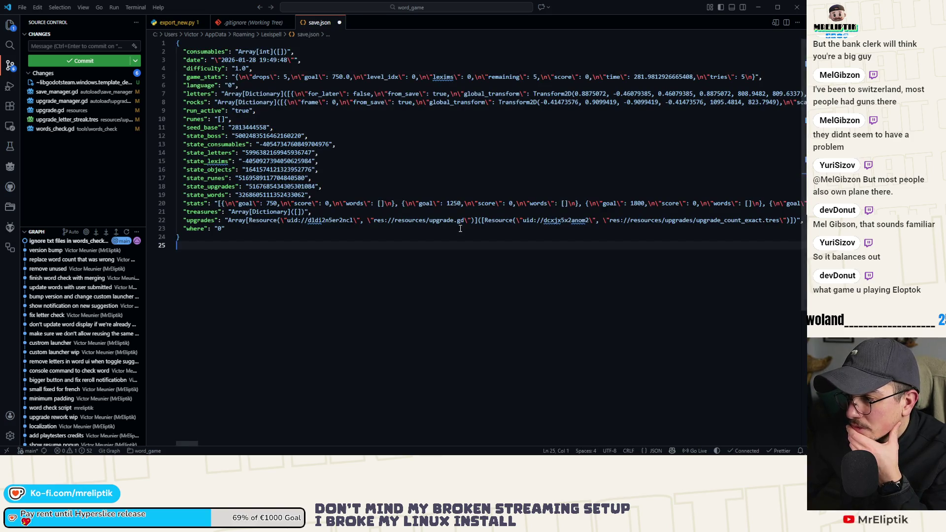
left_click(339, 22)
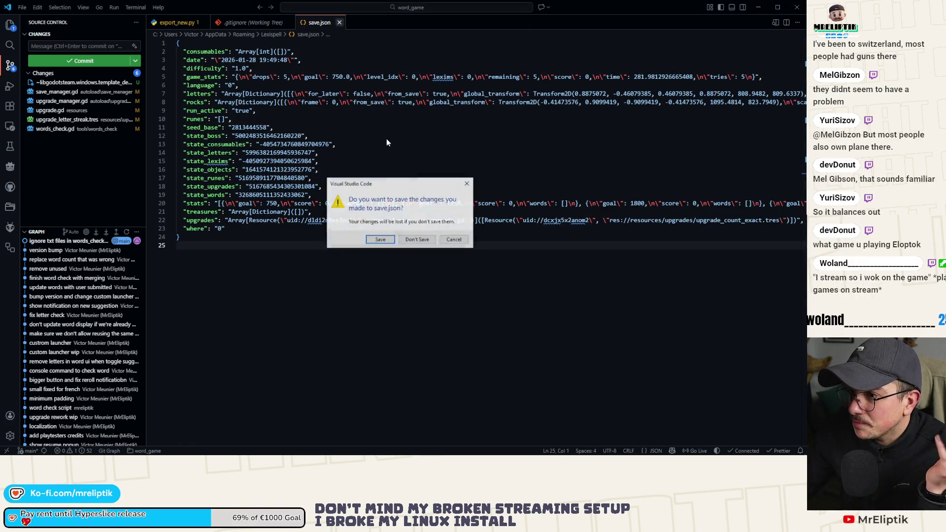
left_click(418, 242)
key("alt+Tab")
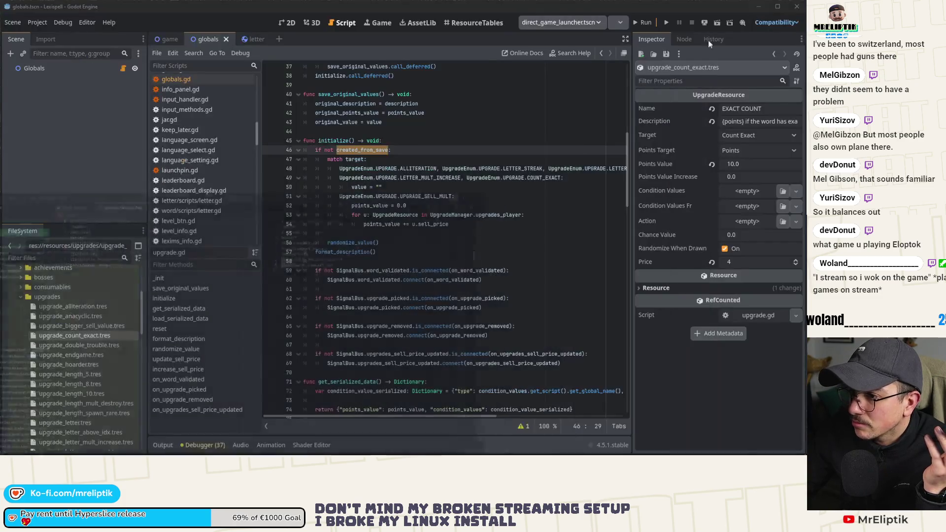
Run the game, check the resumed run's Exact Count upgrade description, then stop it
left_click(643, 22)
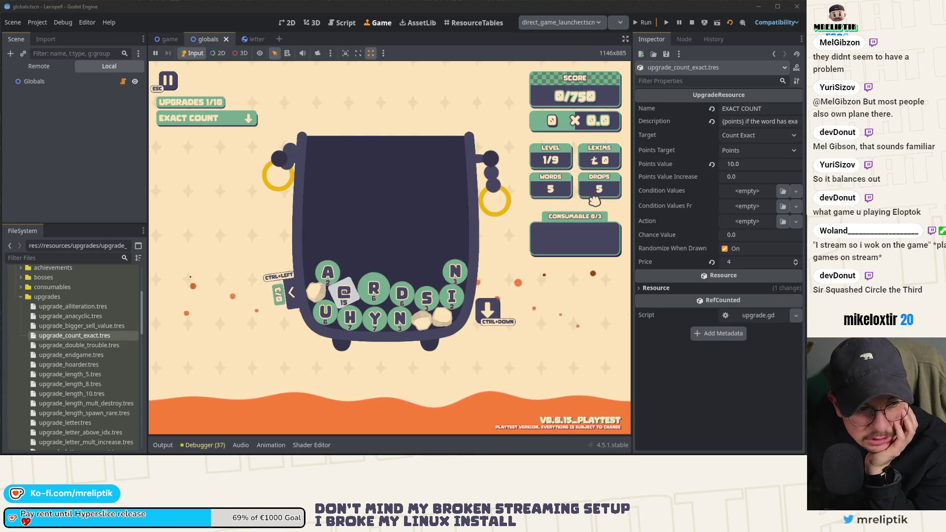
left_click(239, 122)
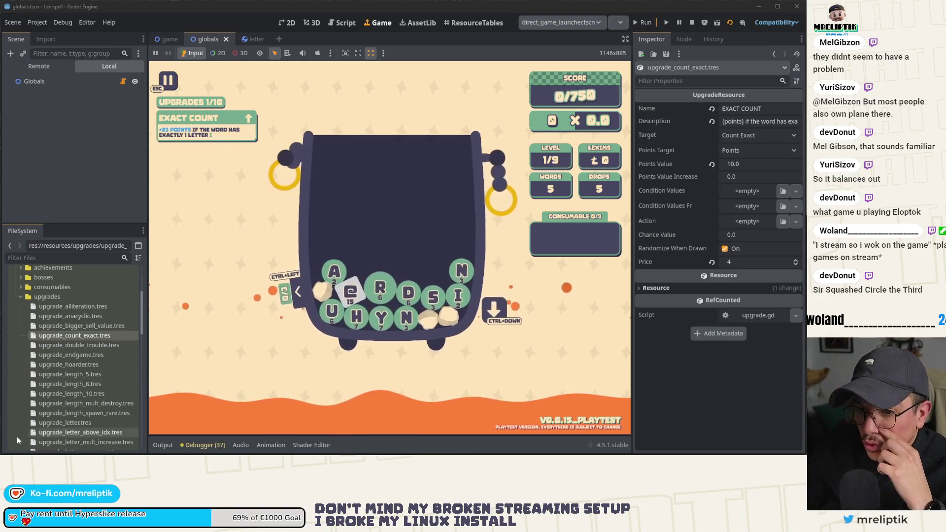
key("alt+Tab")
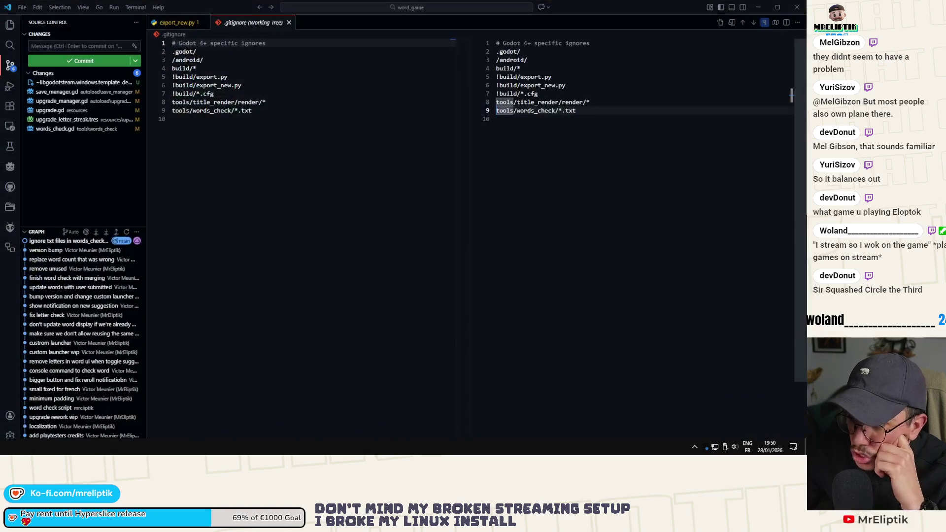
key("alt+Tab")
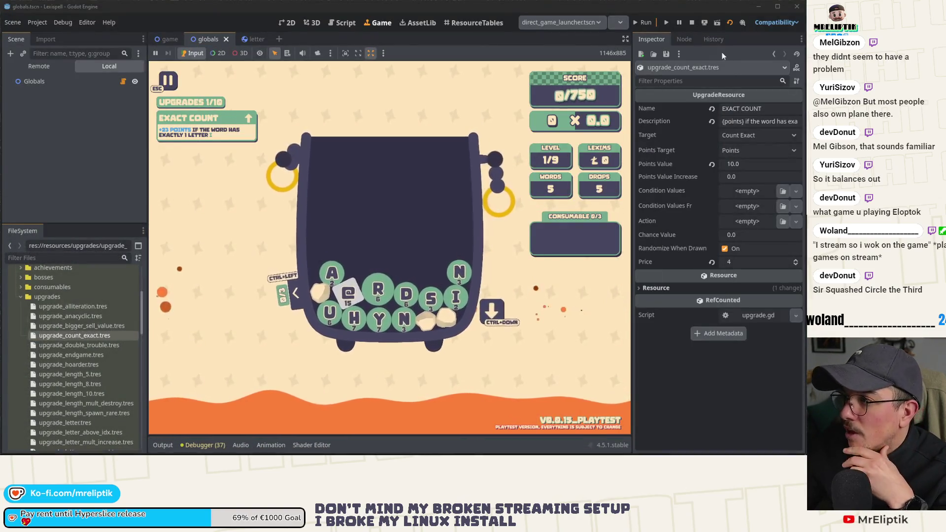
left_click(692, 24)
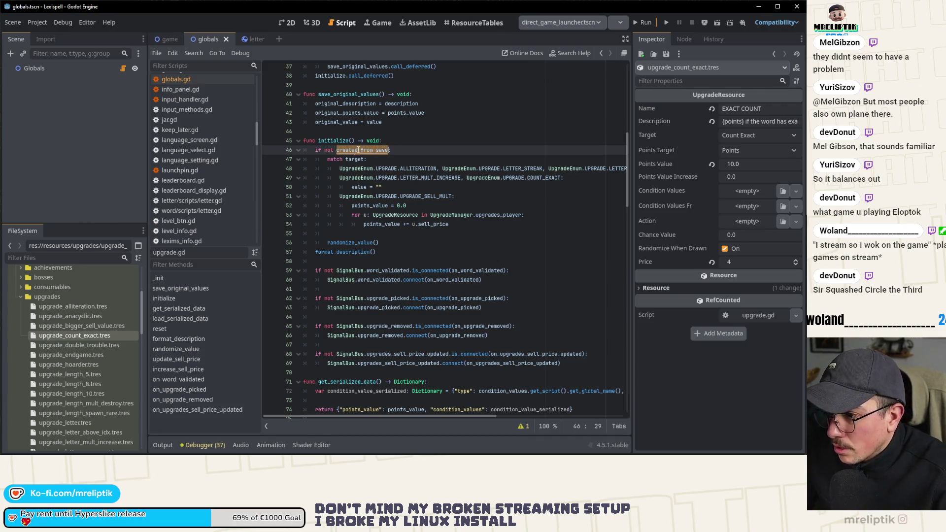
Switch to the game scene tab to show game.gd's Classic-mode resume code
left_click(167, 41)
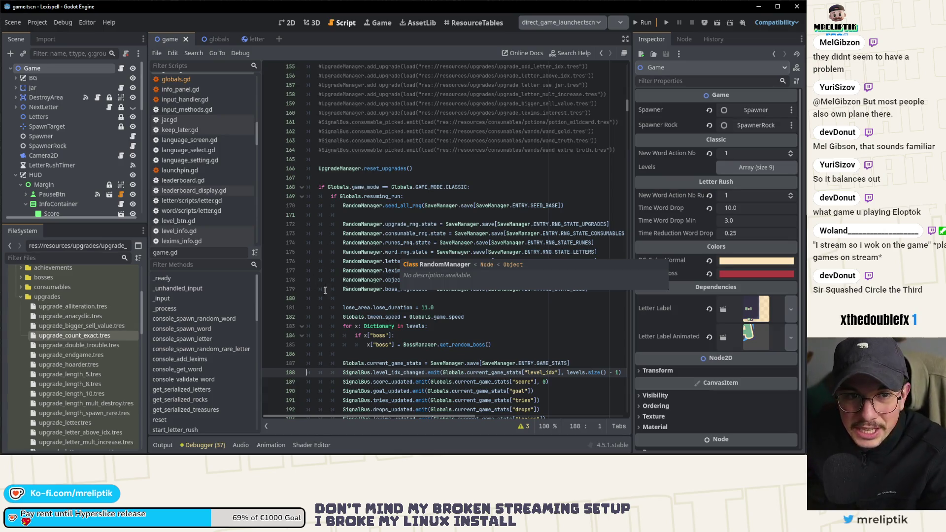
Scroll game.gd to the resuming_run block and place the caret on line 202
scroll(422, 330, "down", 3)
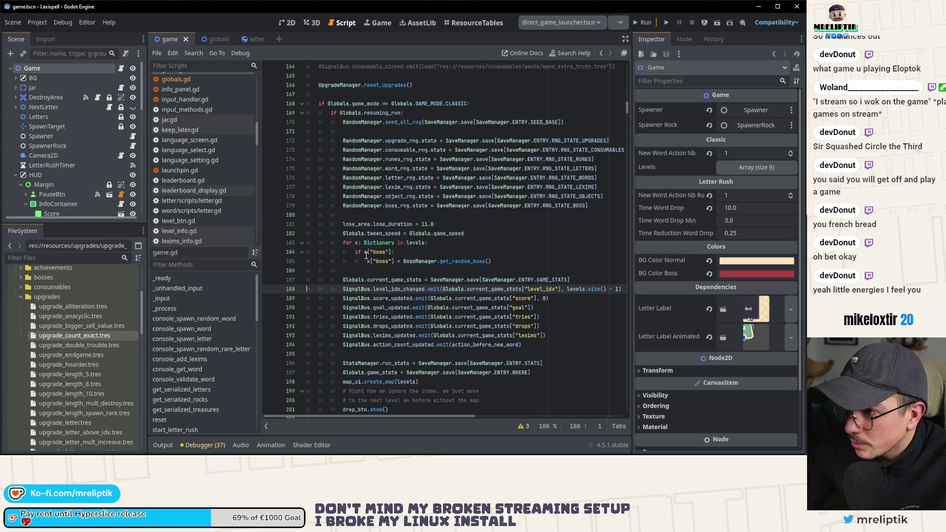
scroll(341, 269, "down", 7)
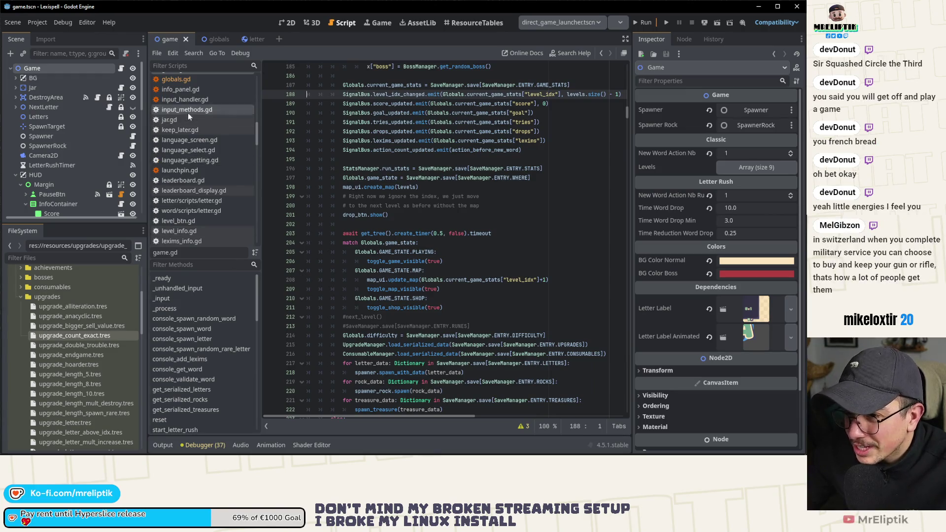
scroll(188, 111, "up", 4)
left_click(370, 226)
Find and open upgrade_manager.gd through the quick script search
key("ctrl+shift+o")
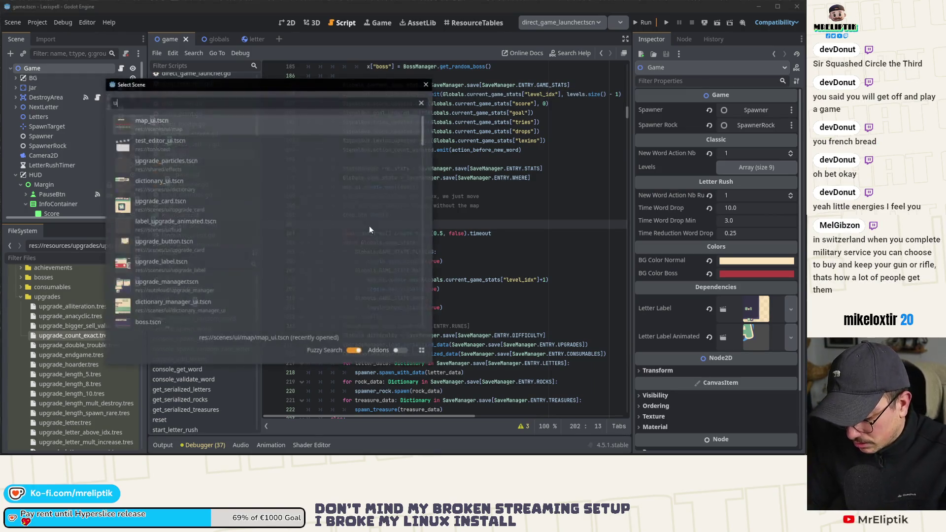
type("upgrade")
key("Escape")
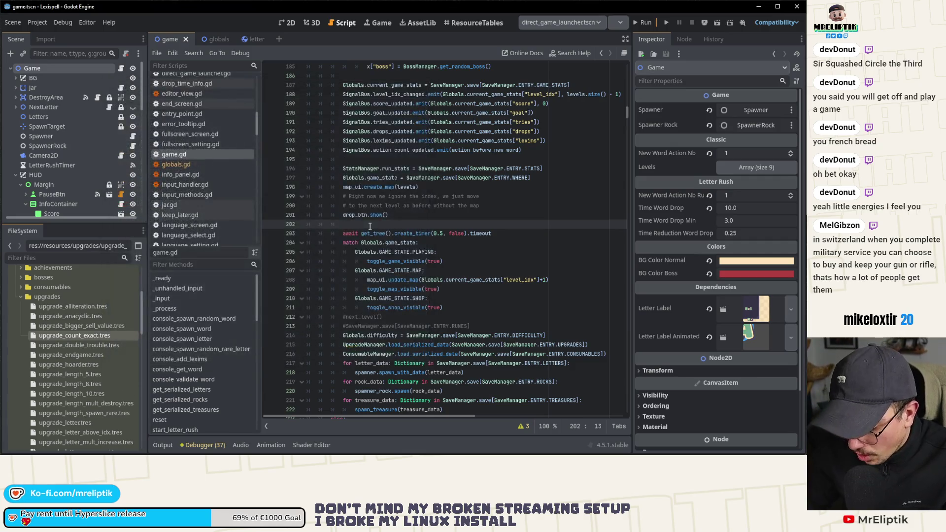
key("ctrl+alt+o")
key("Down")
key("Down")
key("Down")
key("Down")
key("Down")
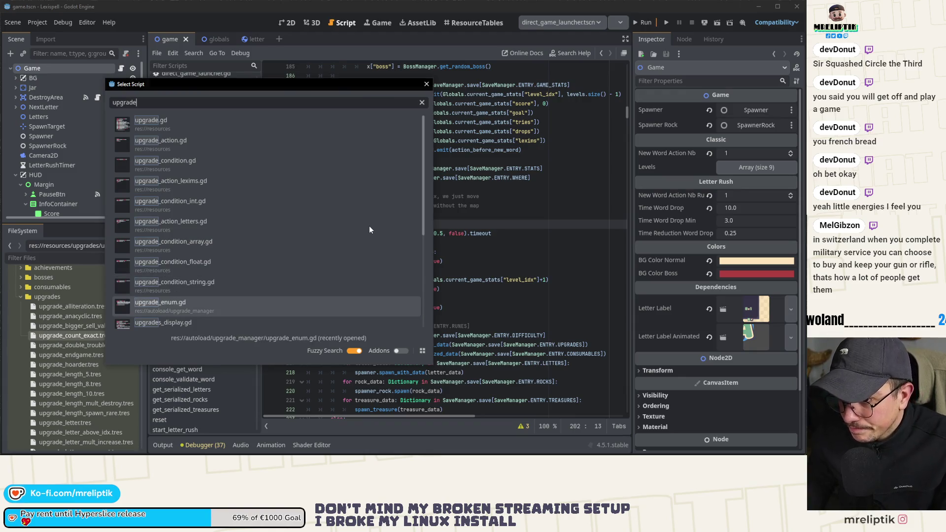
key("Escape")
key("ctrl+alt+o")
key("Escape")
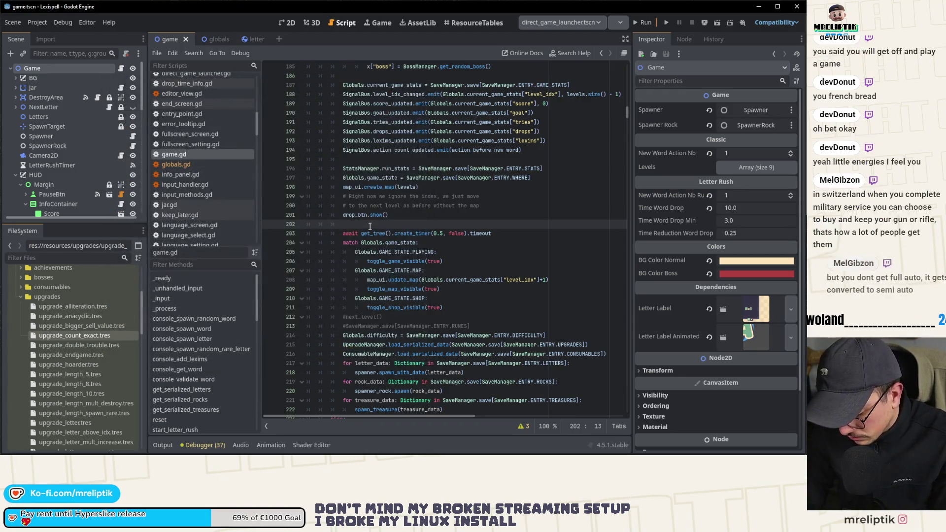
key("ctrl+alt+o")
type("upgrade_ma")
key("Return")
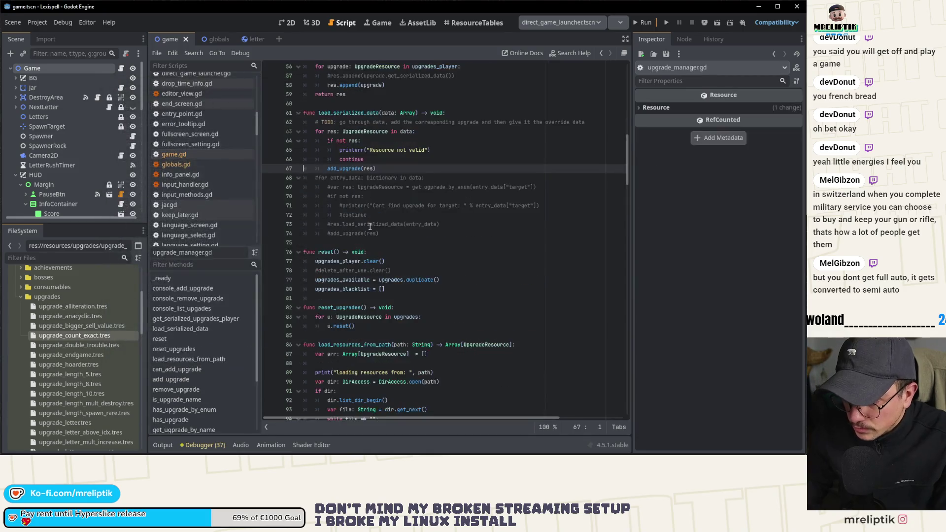
Insert res.created_from_save = true before add_upgrade(res) on line 67, save, and rerun the game
left_click(344, 168)
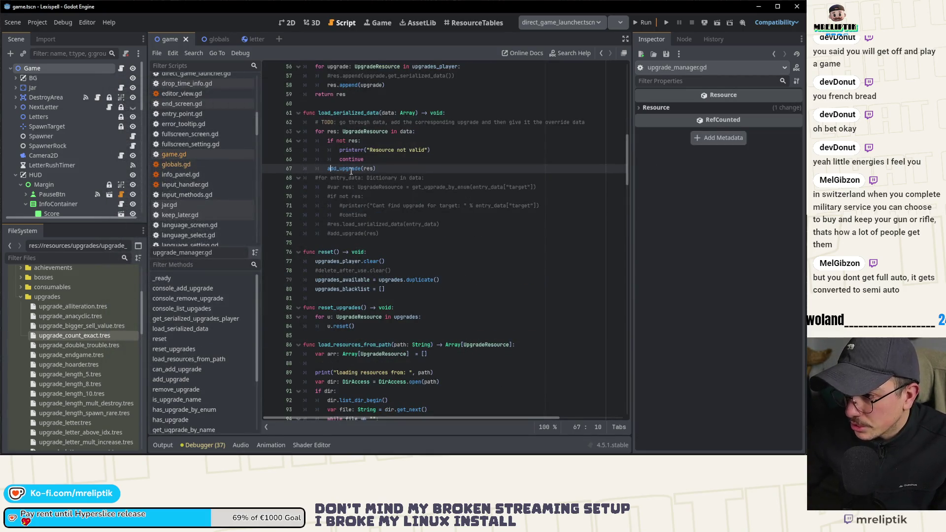
double_click(344, 168)
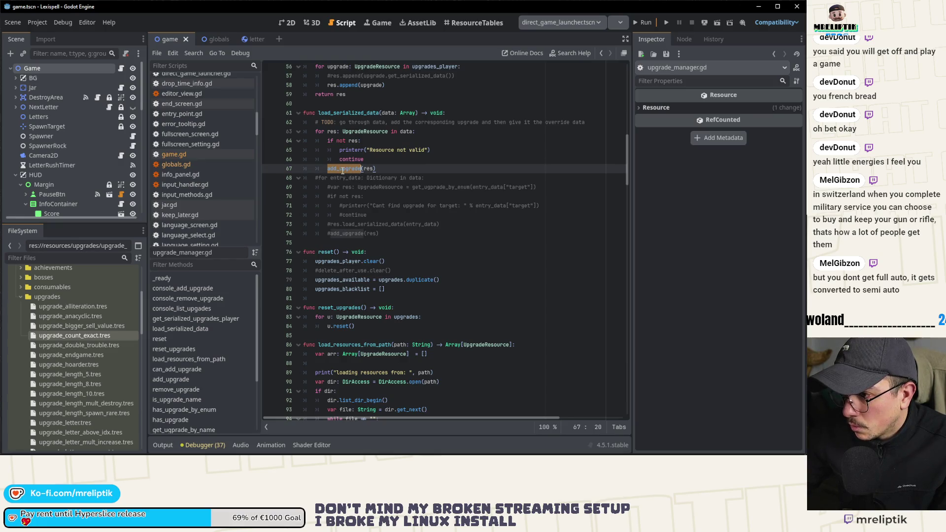
left_click(422, 159)
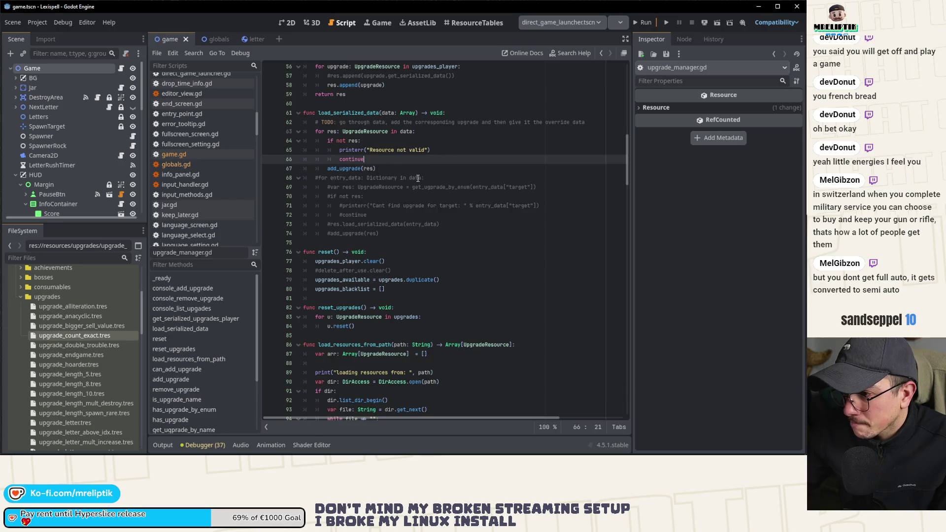
key("Return")
type("res.")
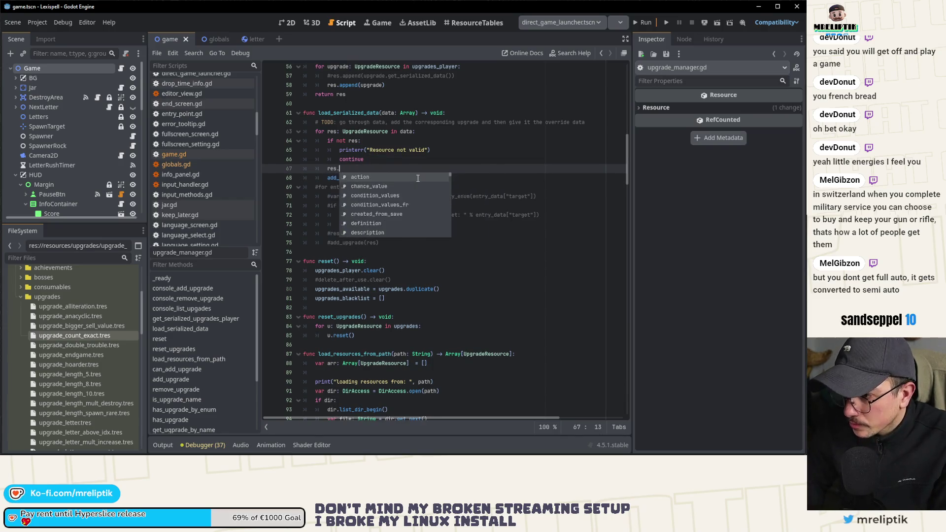
type("created_from_save = true")
key("ctrl+s")
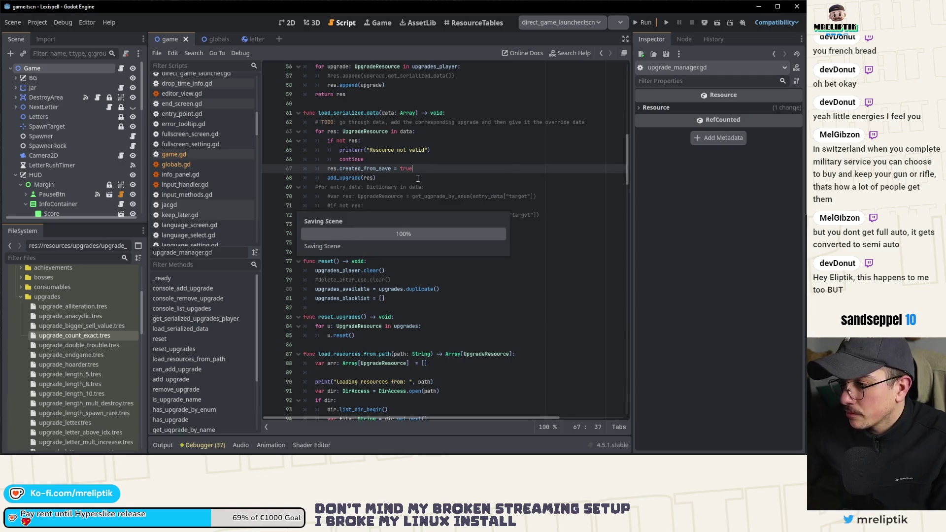
left_click(640, 22)
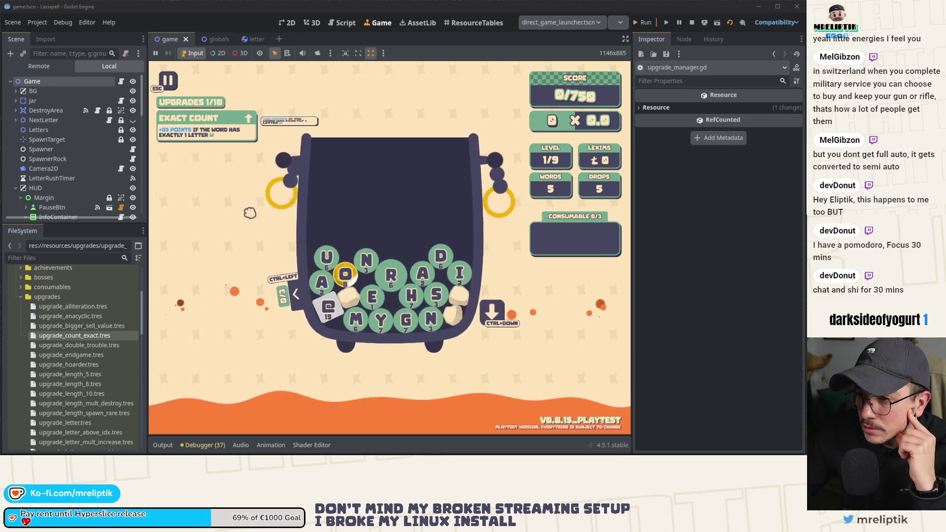
Close the .gitignore diff in VS Code and return to the running Lexispell game
key("alt+Tab")
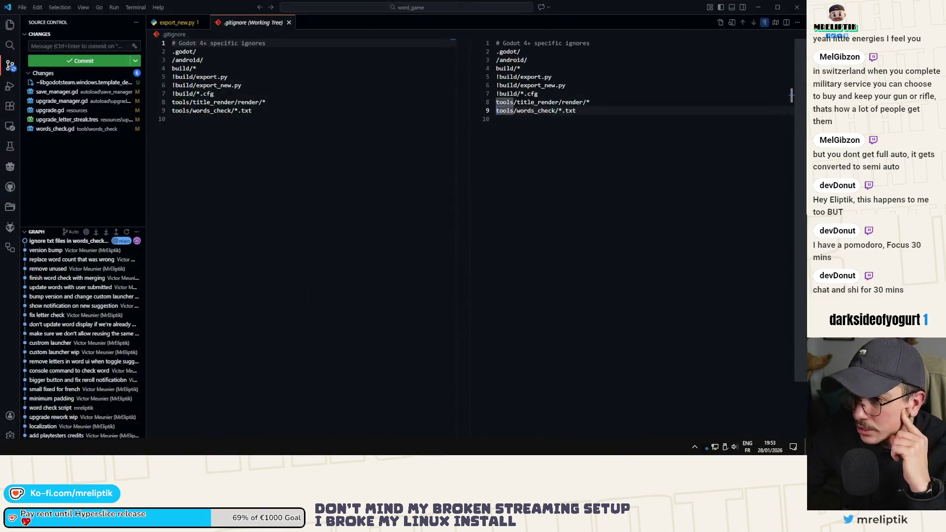
left_click(288, 23)
scroll(361, 284, "down", 3)
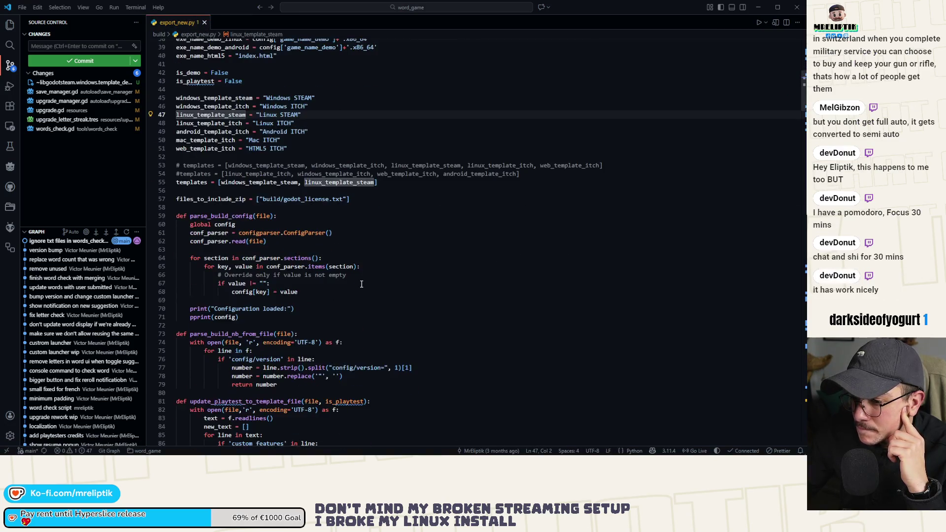
key("alt+Tab")
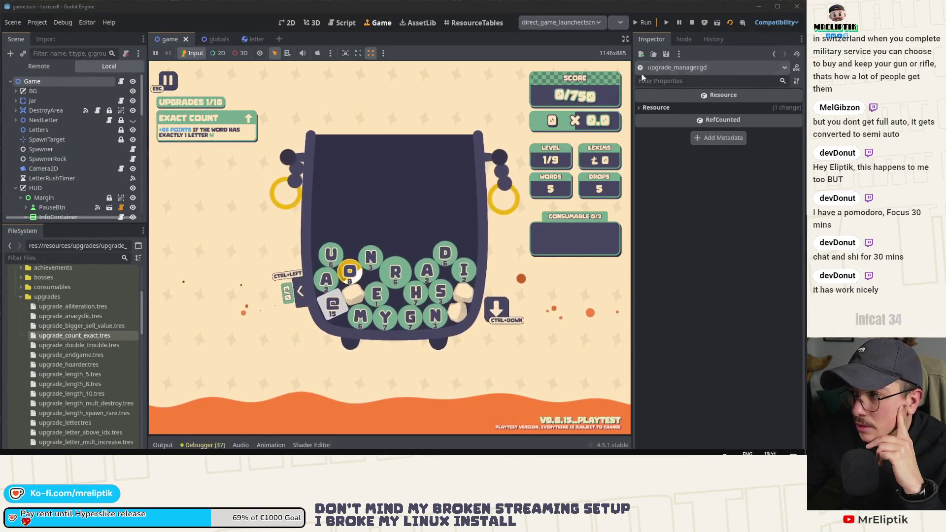
Stop and relaunch the Lexispell project from the start
left_click(690, 23)
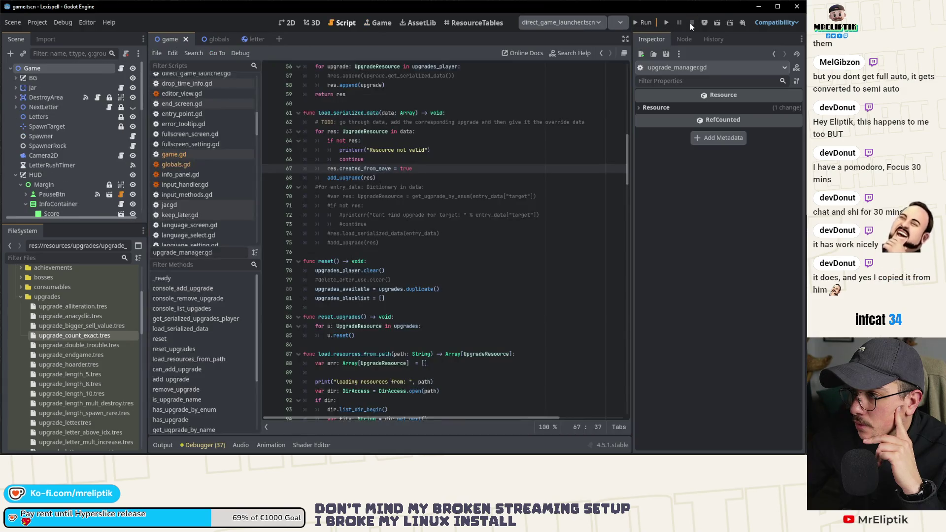
left_click(665, 23)
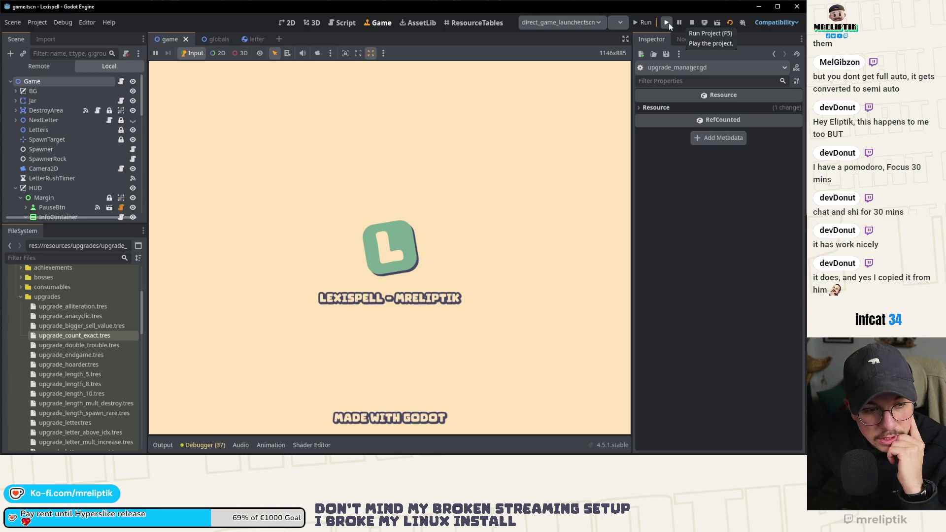
left_click(691, 23)
left_click(666, 23)
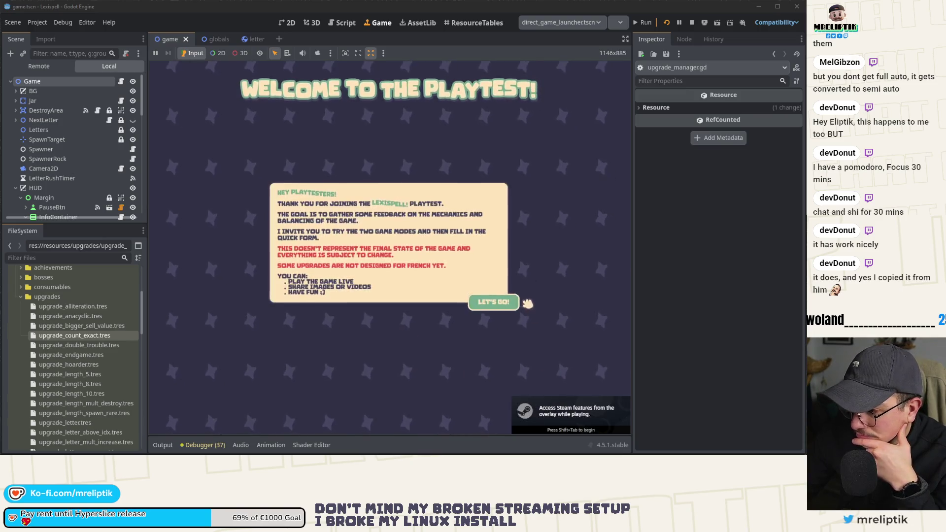
Begin a new Classic Craft run in English, then go back to game.gd
left_click(529, 303)
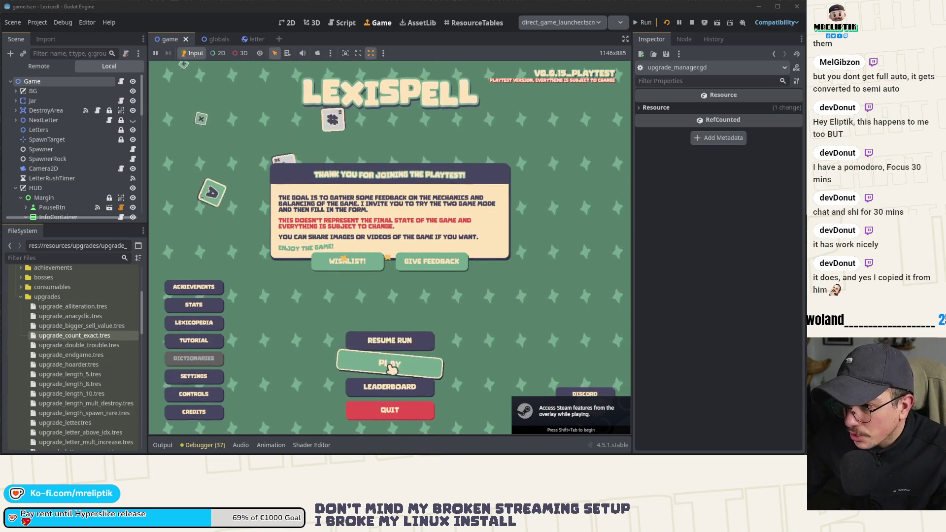
left_click(367, 367)
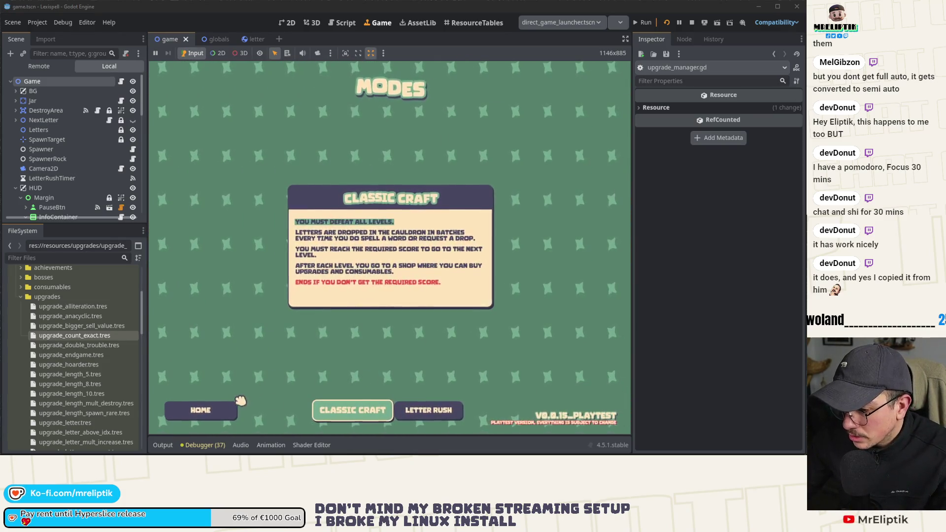
left_click(377, 409)
left_click(413, 281)
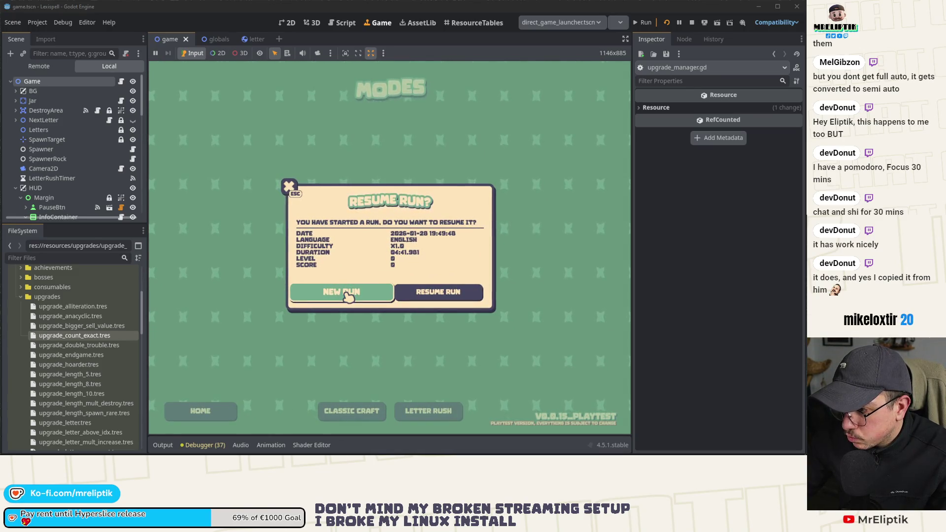
left_click(348, 296)
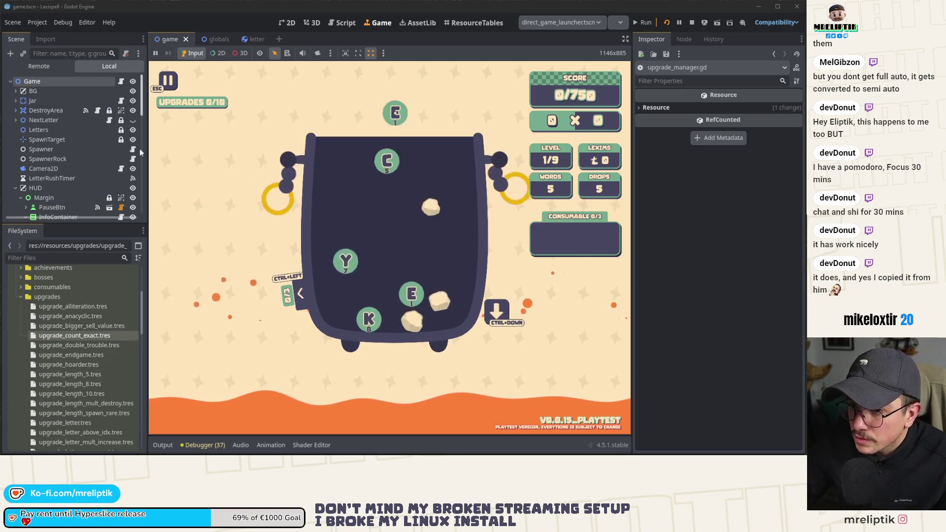
left_click(121, 81)
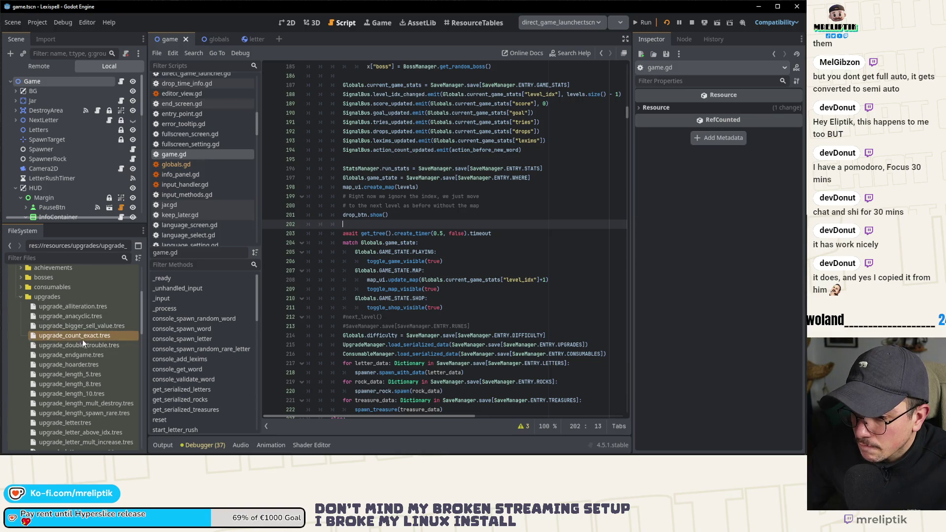
Quick-open upgrade_manager.gd by searching 'upgrade_mana' from game.gd
scroll(200, 196, "down", 5)
scroll(200, 196, "down", 8)
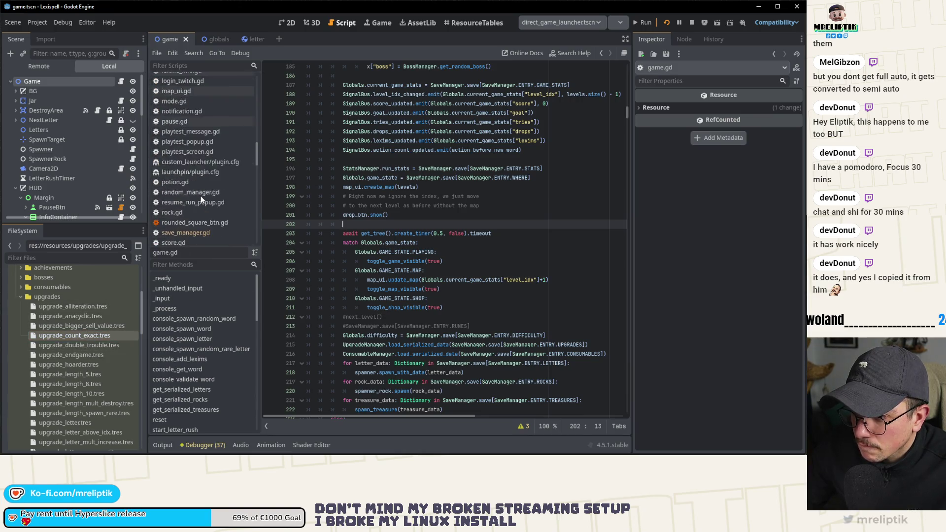
left_click(437, 197)
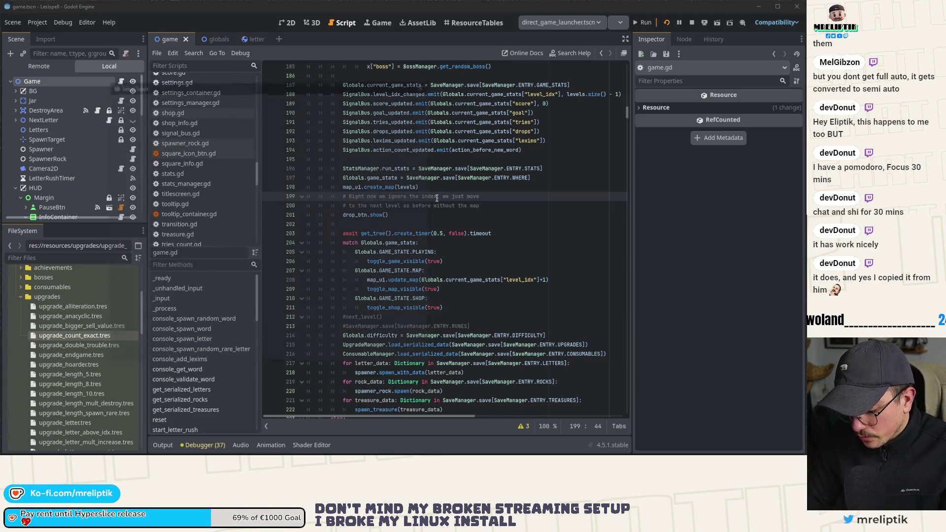
key("ctrl+alt+o")
type("upgrade_mana")
key("Return")
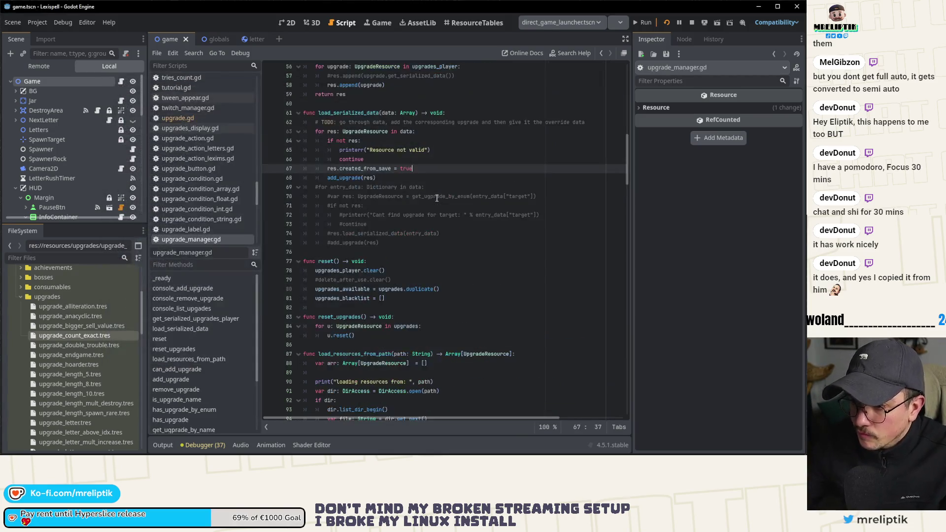
Delete the created_from_save assignment on line 67 of load_serialized_data
left_click(282, 168)
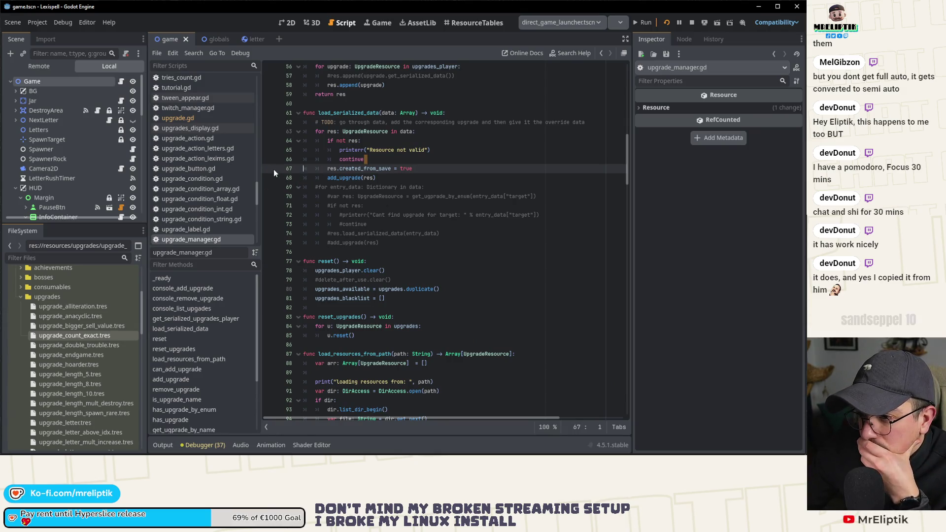
left_click(268, 169)
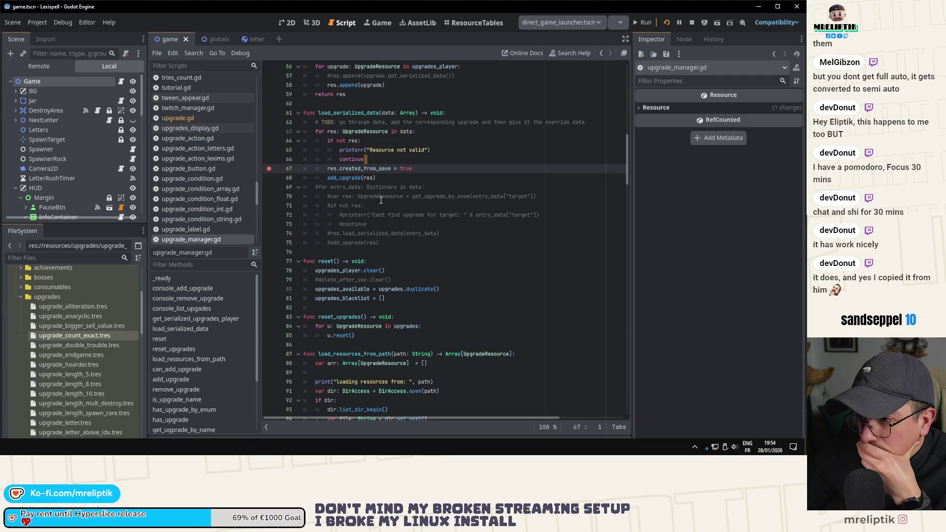
left_click(392, 168)
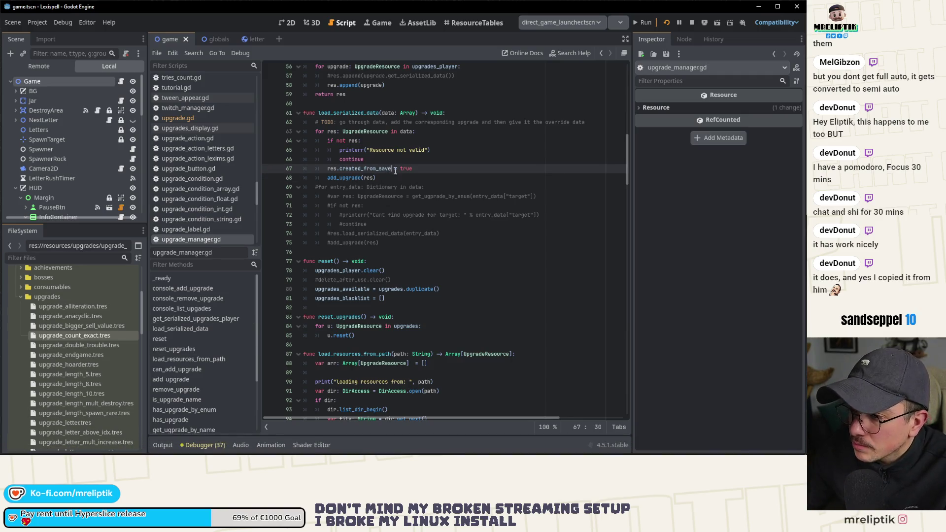
key("ctrl+shift+Left")
key("ctrl+shift+Left")
key("ctrl+shift+Left")
key("BackSpace")
key("BackSpace")
key("BackSpace")
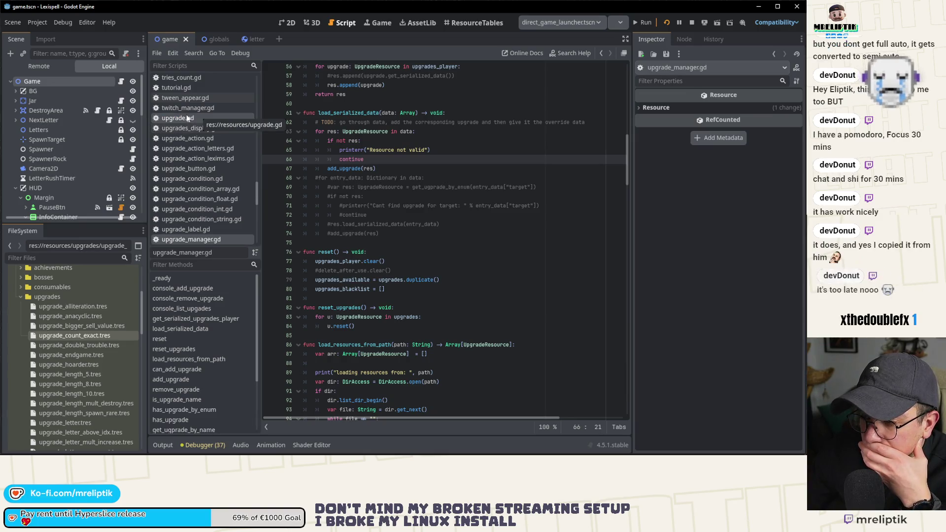
double_click(352, 114)
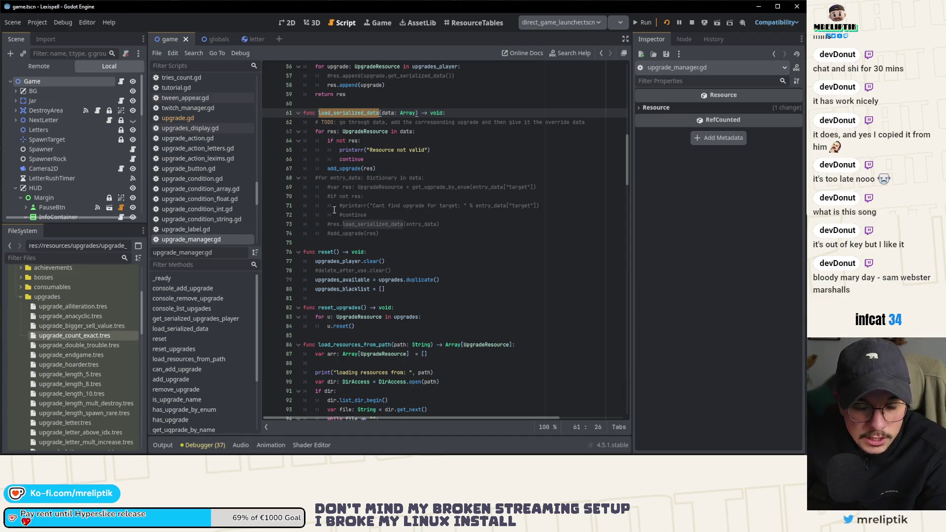
left_click(389, 122)
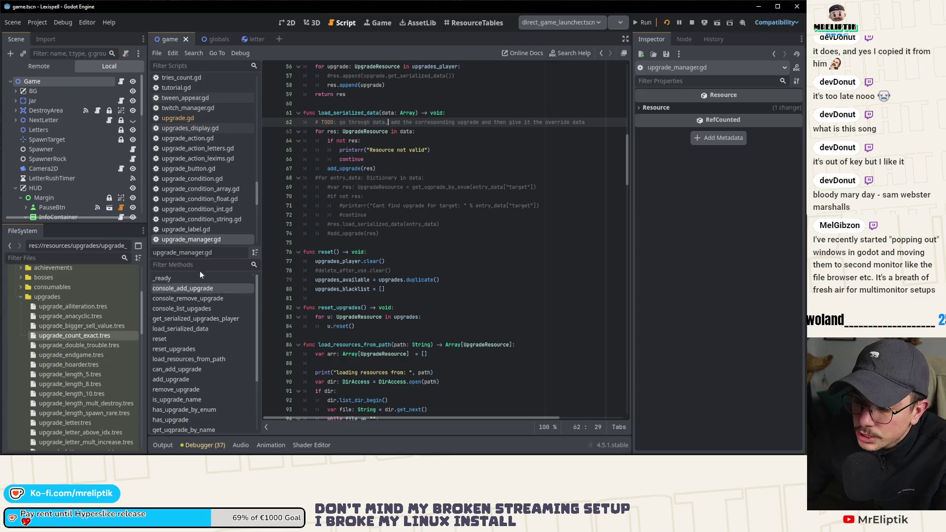
scroll(81, 362, "down", 10)
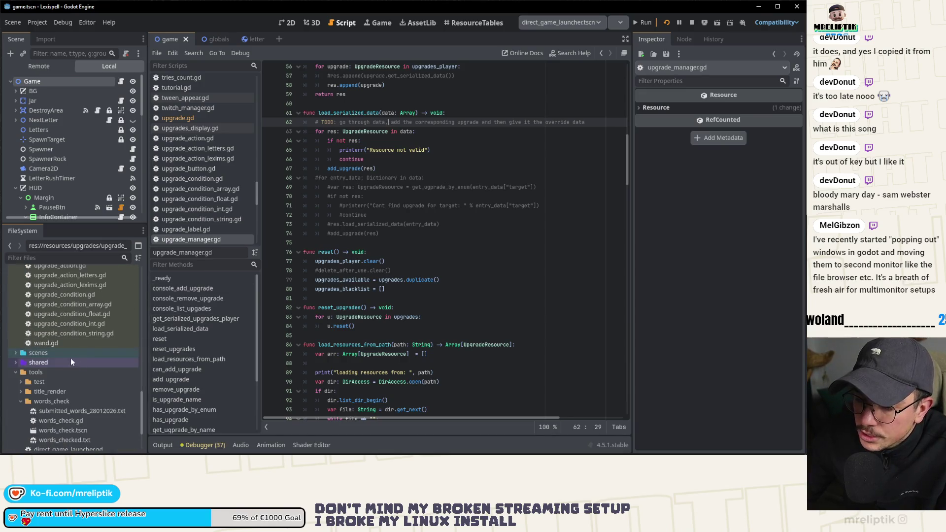
scroll(78, 408, "down", 3)
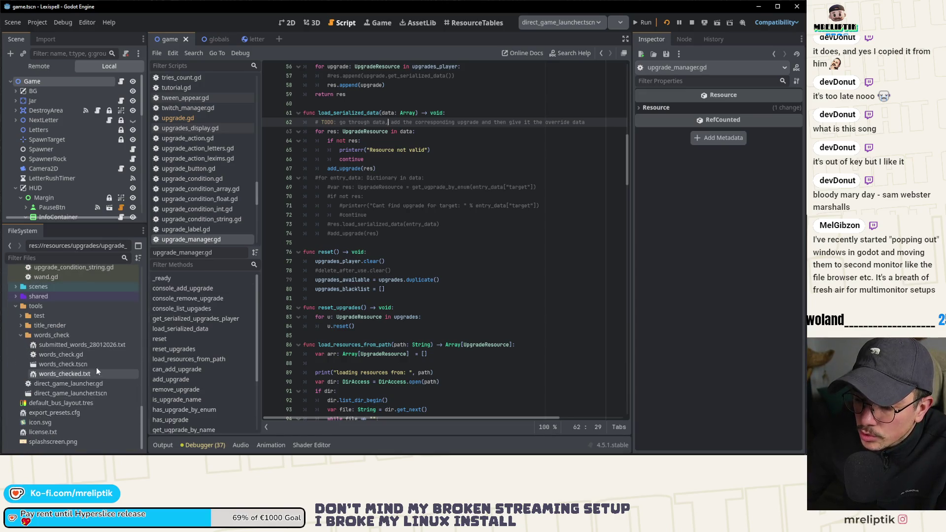
scroll(86, 383, "up", 4)
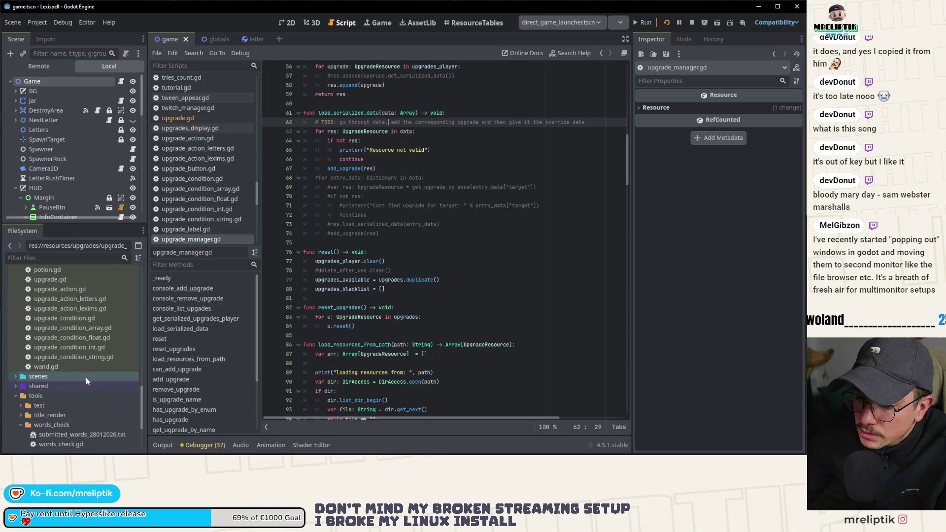
scroll(75, 360, "up", 5)
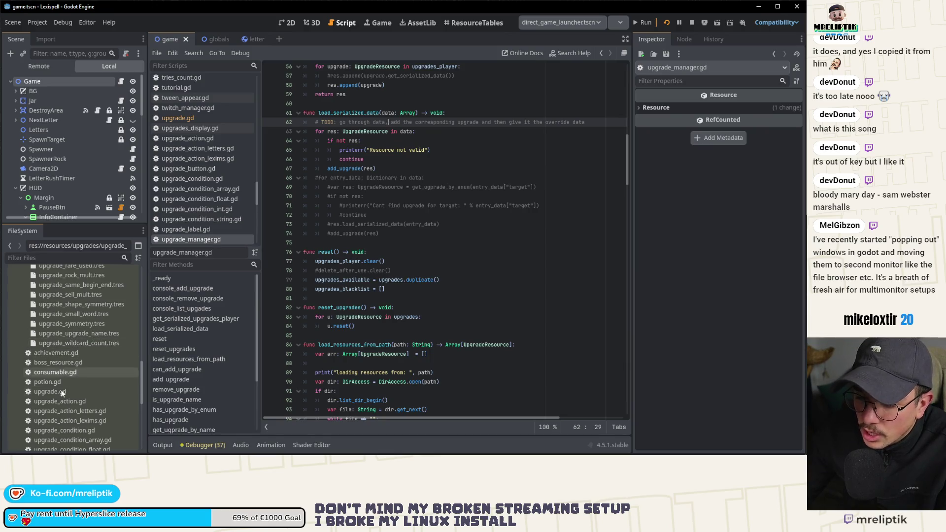
double_click(62, 391)
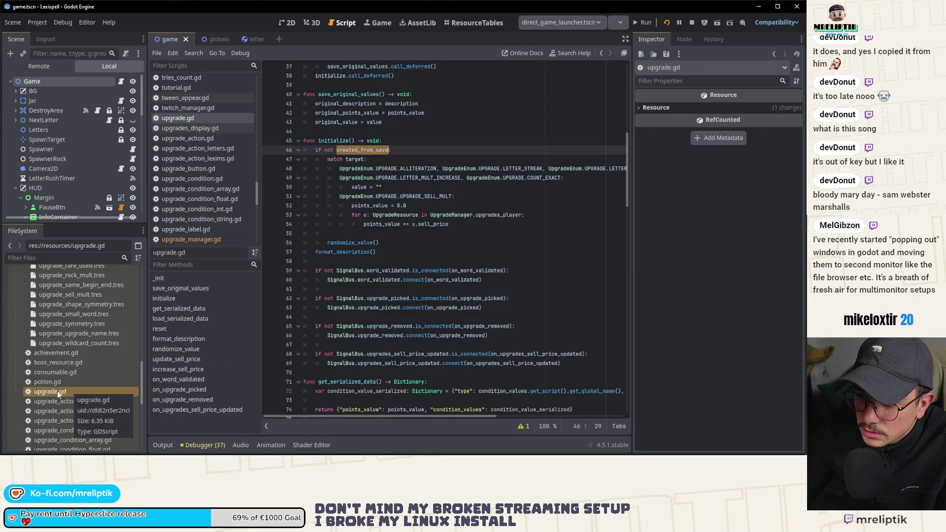
From upgrade.gd line 60, quick-open save_manager.gd by searching 'save'
left_click(346, 279)
key("ctrl+alt+o")
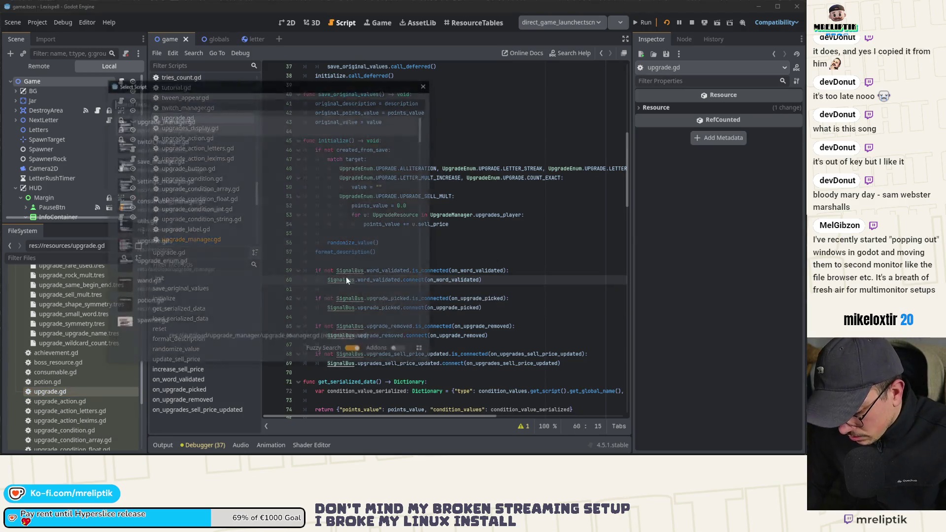
type("u")
key("BackSpace")
type("save")
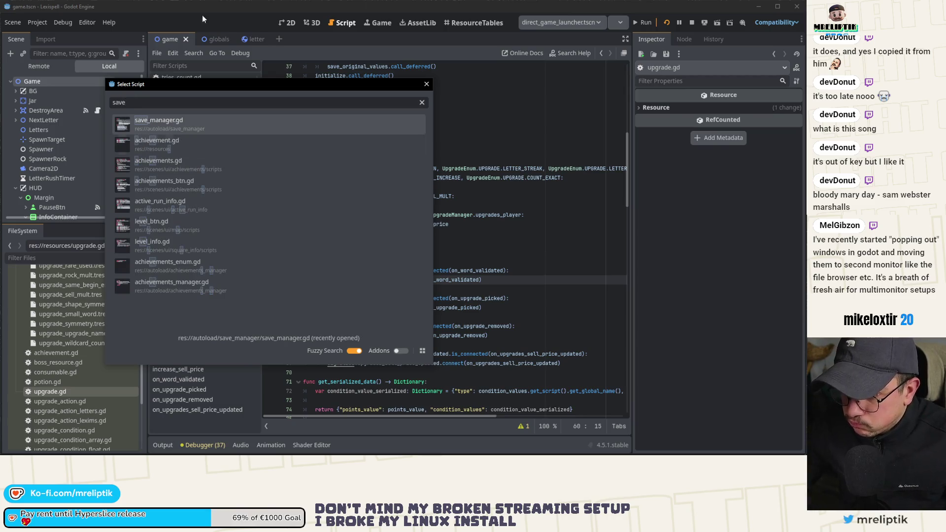
key("Return")
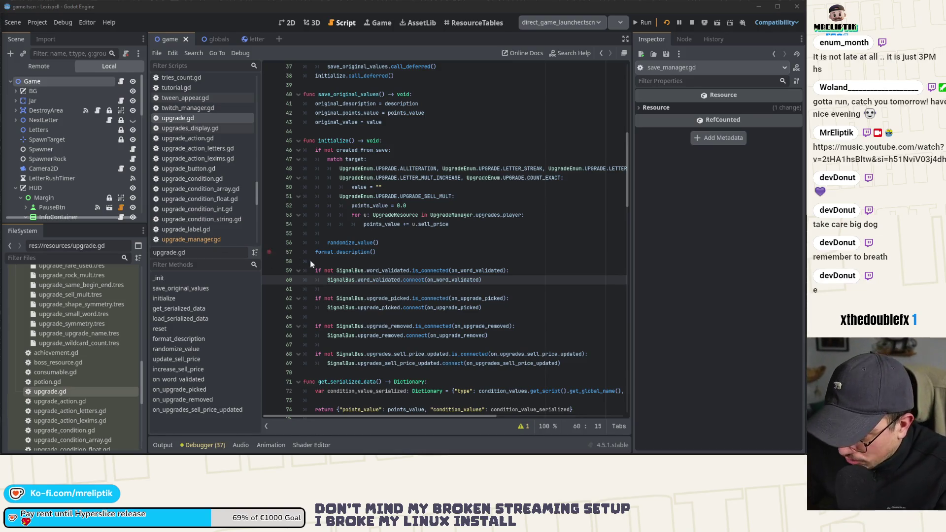
Scroll through save_manager.gd to line 59, then reopen save_manager.gd via the 'save' search
scroll(201, 236, "down", 2)
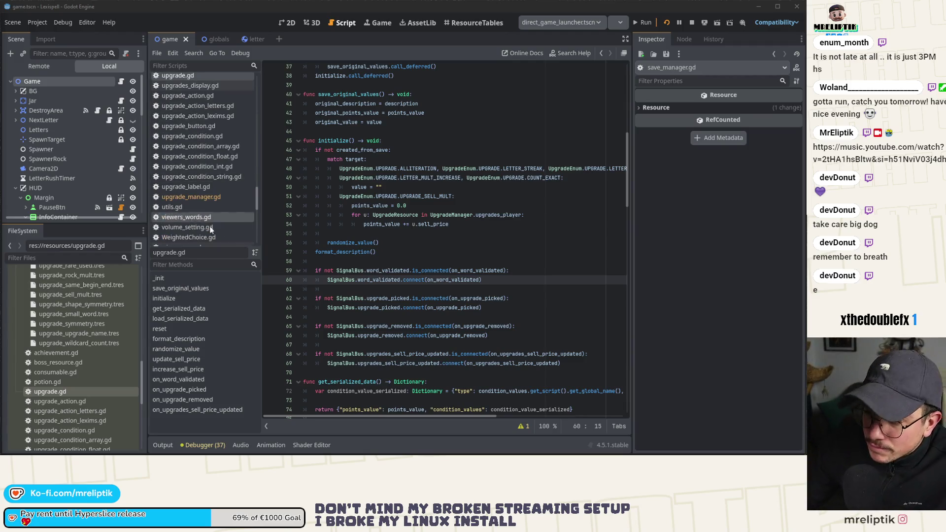
scroll(201, 237, "down", 2)
scroll(200, 237, "down", 8)
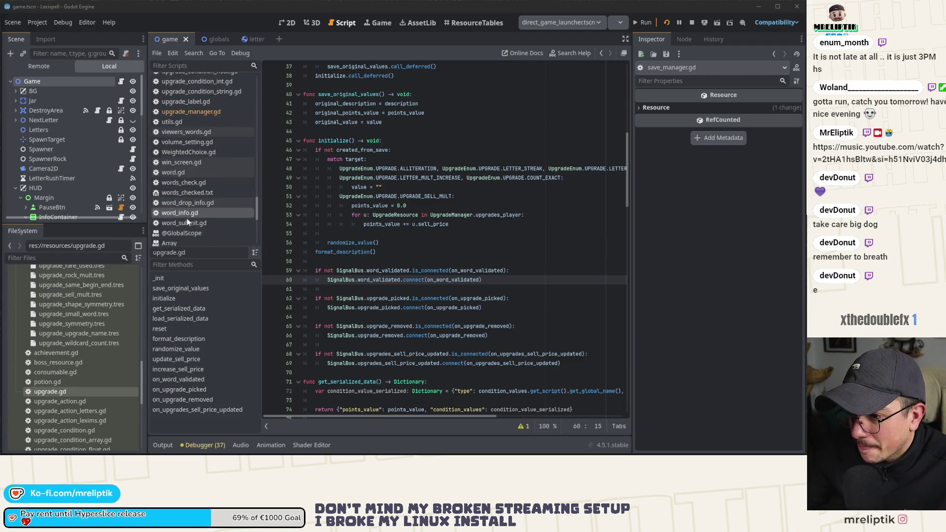
left_click(422, 270)
key("ctrl+alt+o")
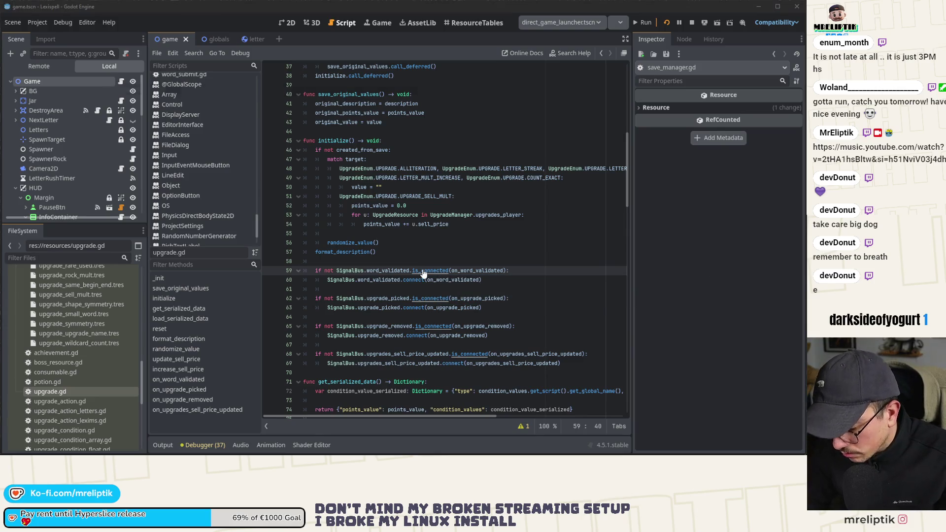
type("save")
key("Return")
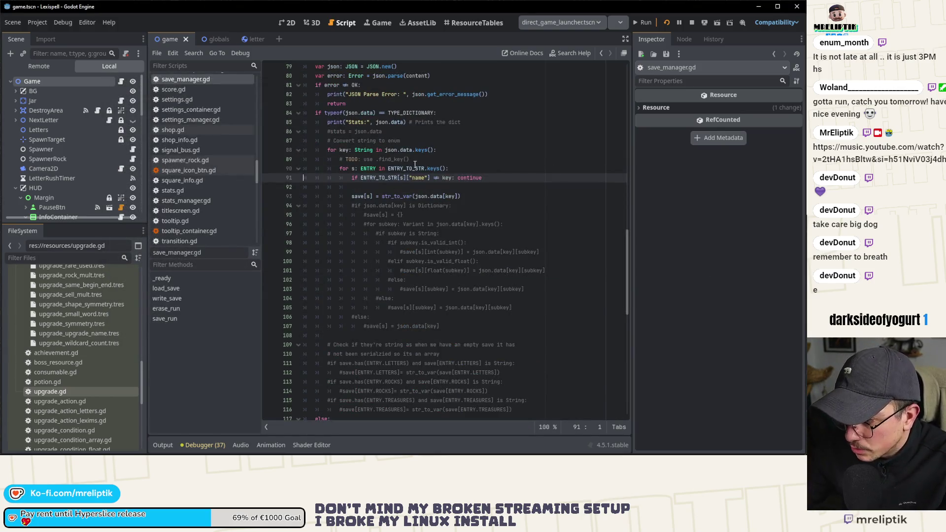
double_click(400, 195)
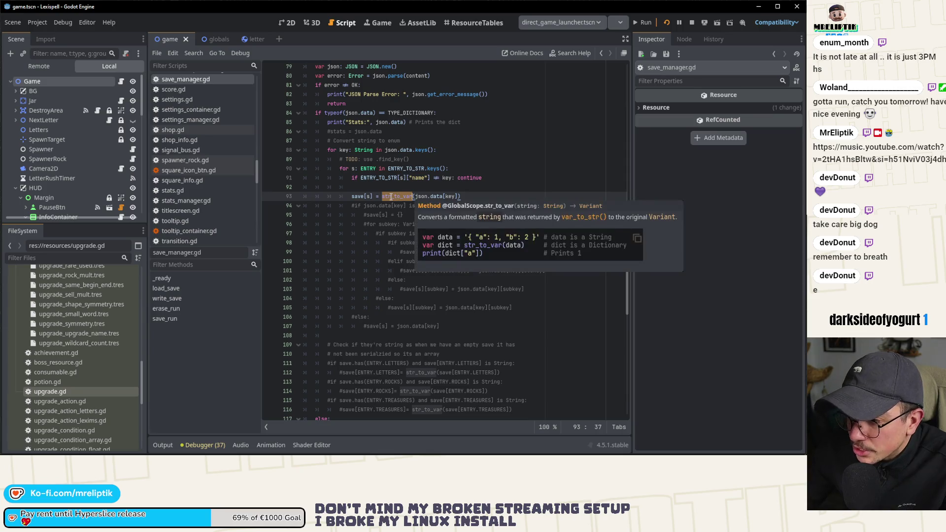
mouse_move(390, 196)
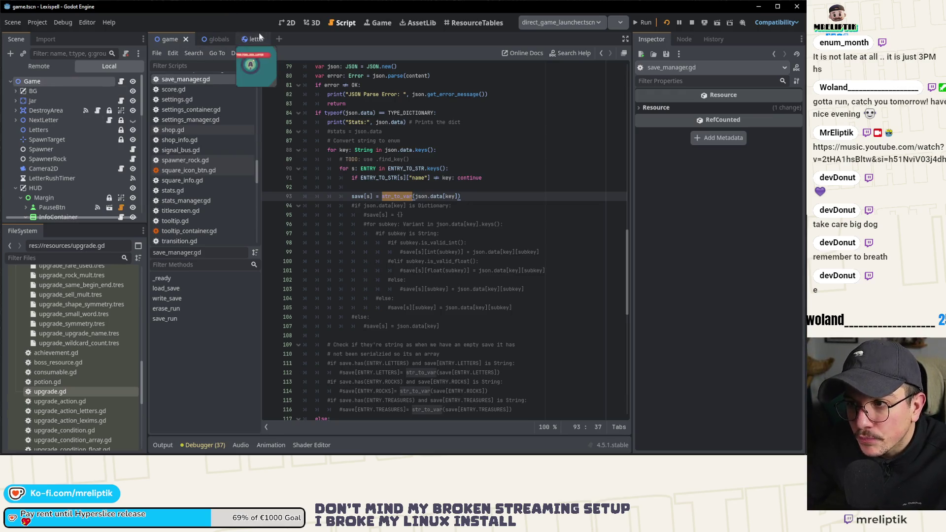
Switch to the globals scene and open globals.gd from the Globals node's script icon
left_click(216, 39)
left_click(123, 82)
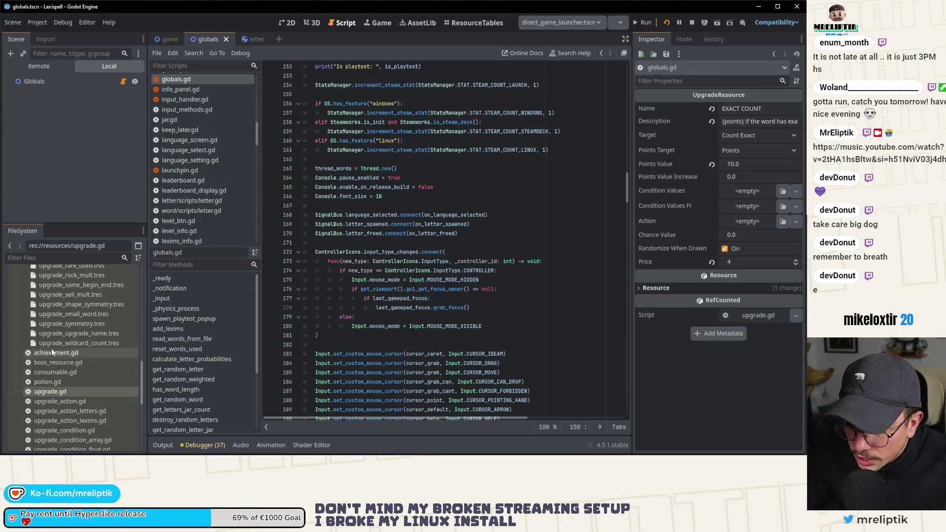
mouse_move(99, 453)
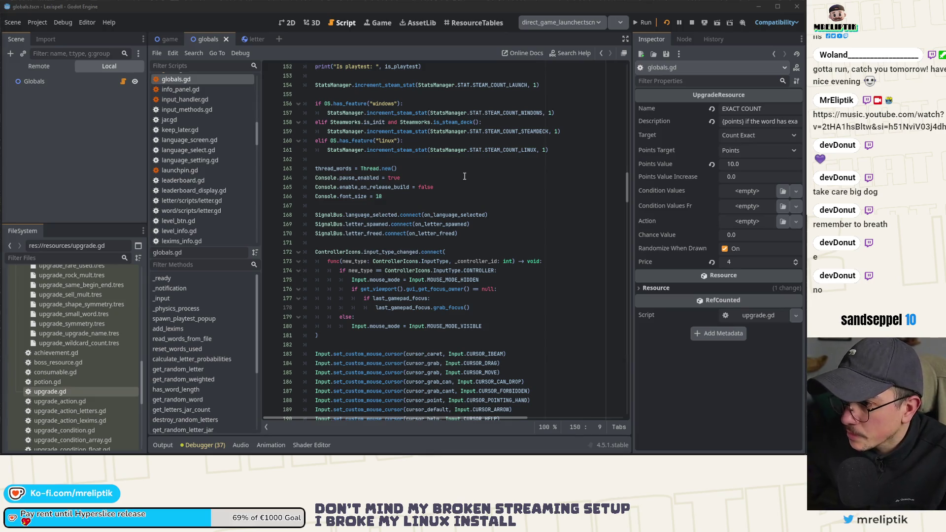
Open upgrade_manager.gd via an 'upgrade' script search and scroll up to get_serialized_upgrades_player's res.append line
left_click(408, 177)
left_click(421, 261)
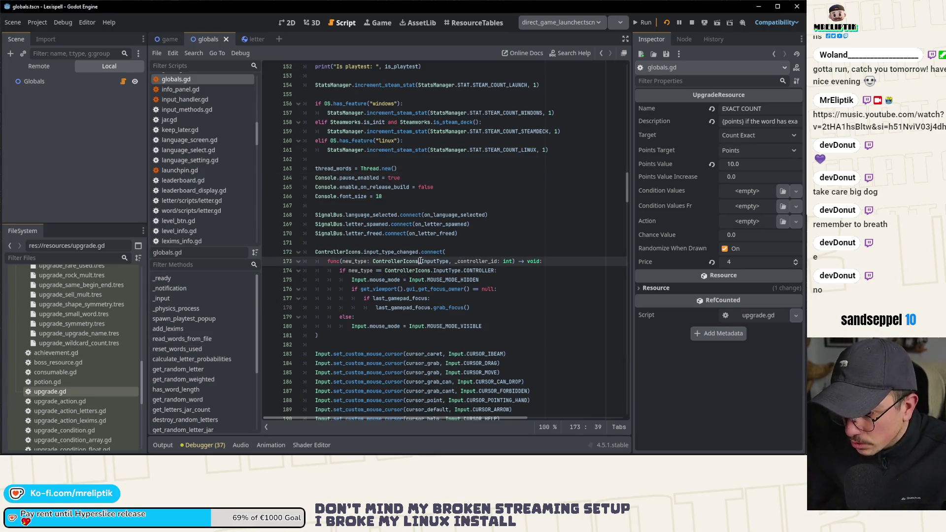
key("ctrl+alt+o")
type("upgrade")
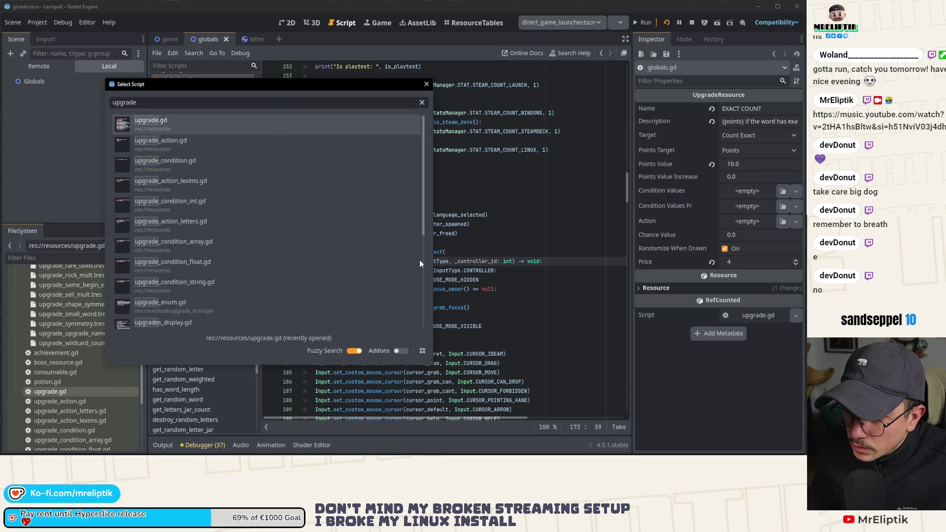
key("Down")
key("Down")
key("Down")
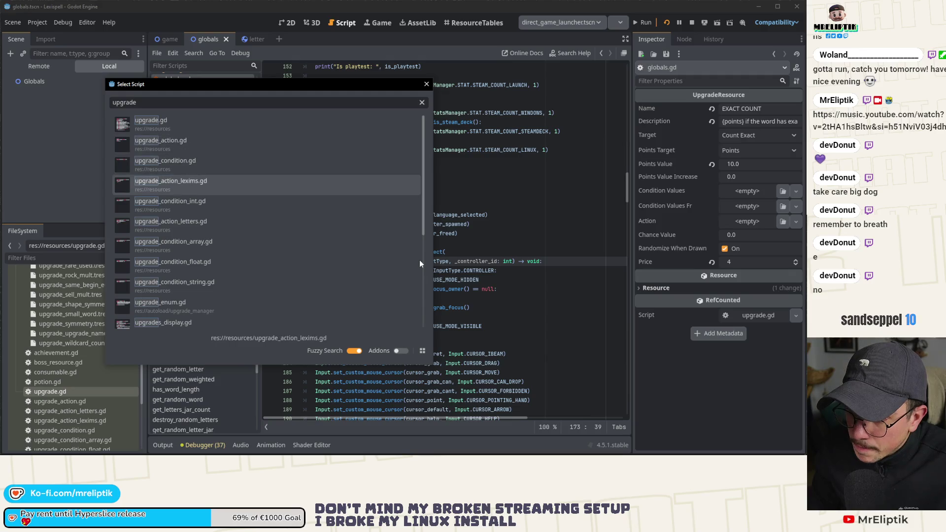
key("Down")
key("Down")
key("Down")
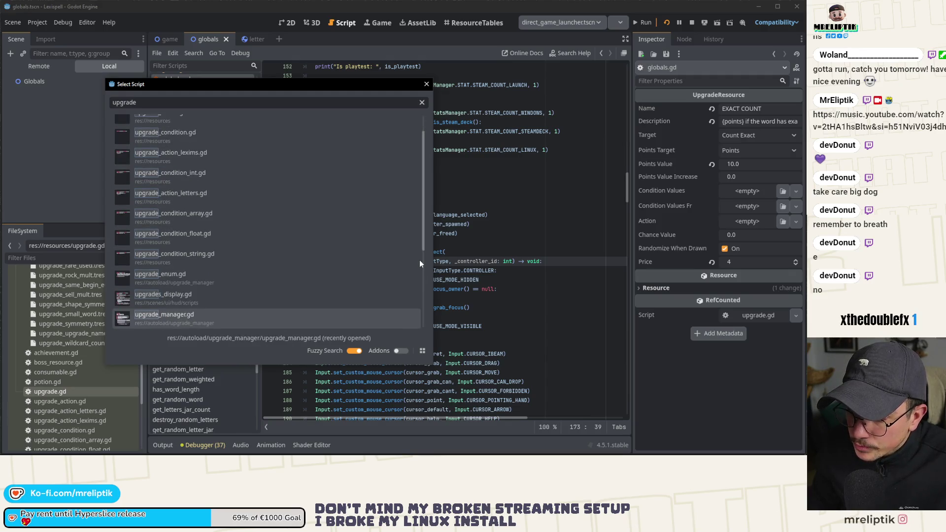
key("Escape")
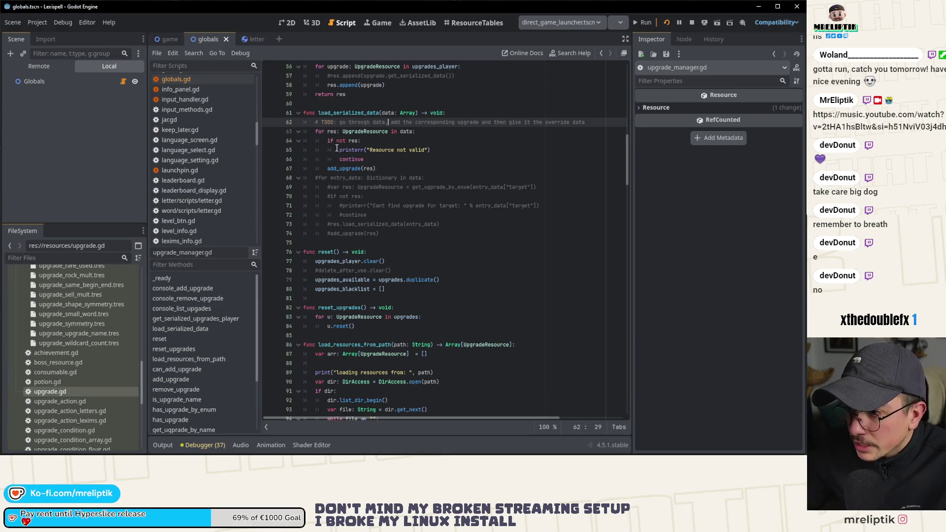
double_click(345, 168)
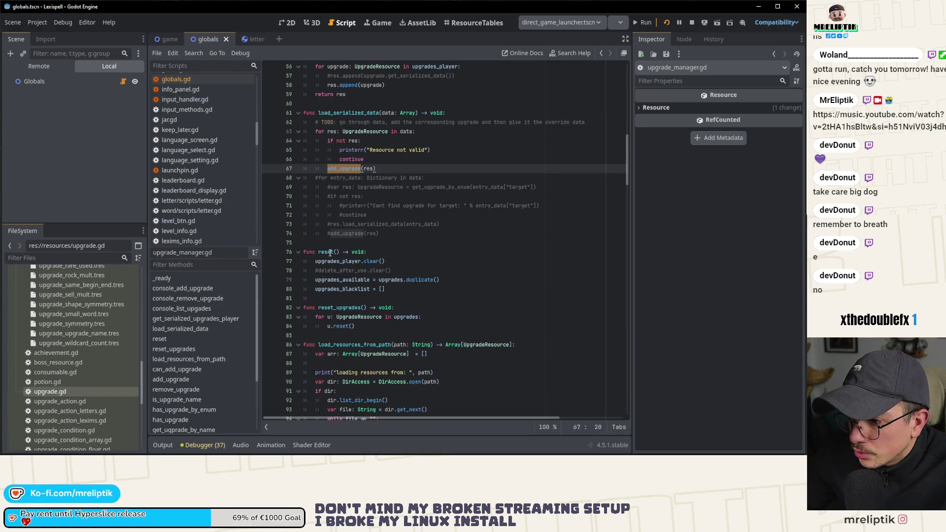
scroll(342, 314, "up", 5)
left_click(346, 224)
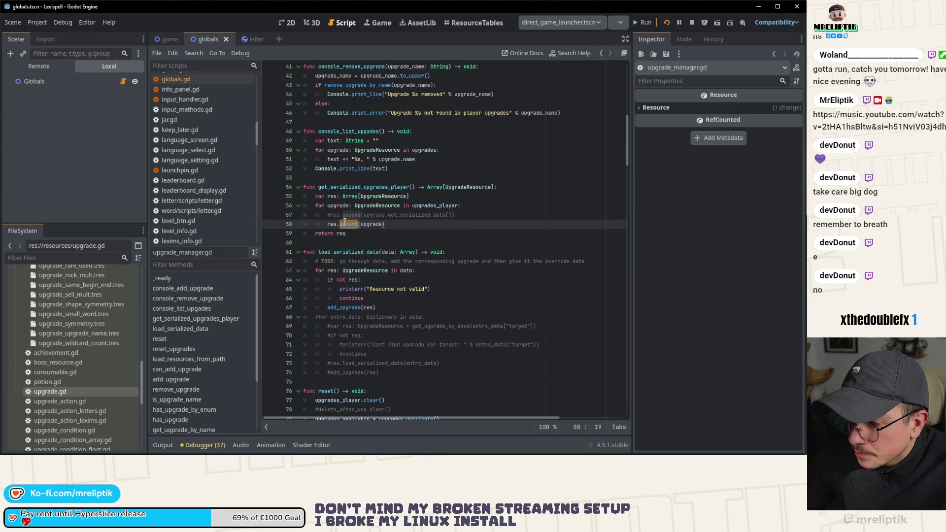
Add res.created_from_save = true below line 57 using clipboard history, and save
left_click(454, 215)
key("Return")
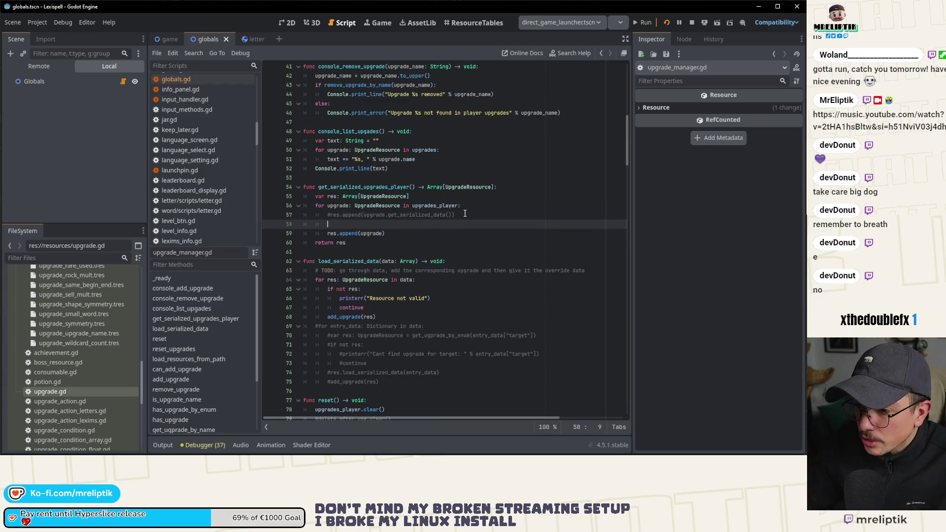
type("res.")
type("https://music.youtube.com/watch?v=2tHA1hsBltw&si=h51NviV03j4dh0a0")
key("ctrl+z")
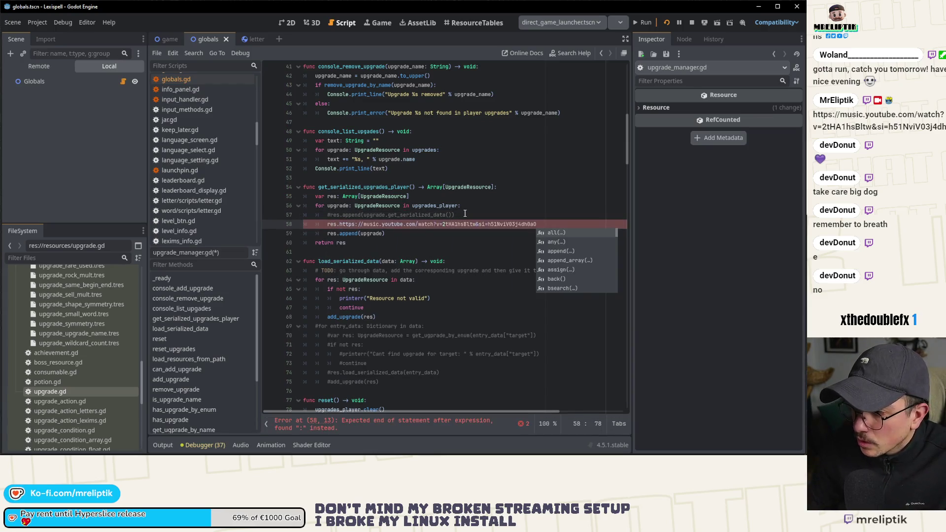
key("super+v")
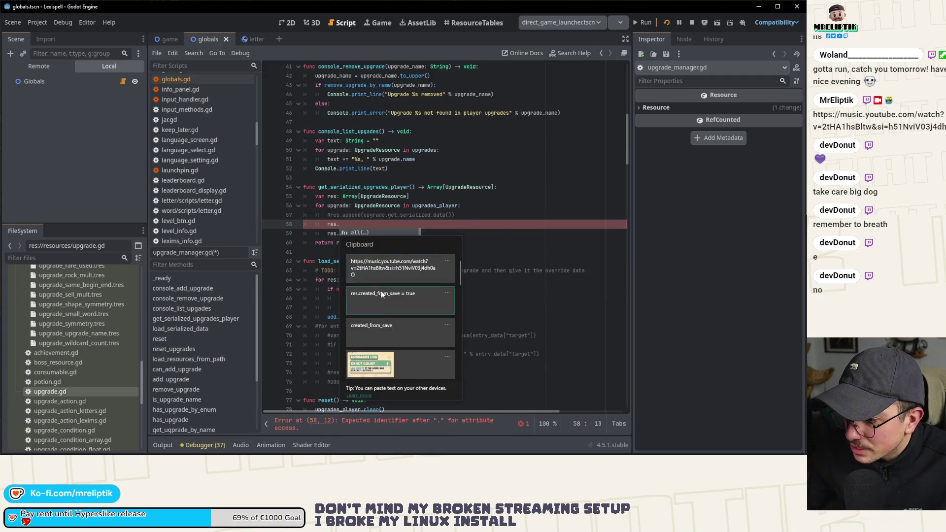
left_click(382, 299)
key("BackSpace")
key("BackSpace")
key("BackSpace")
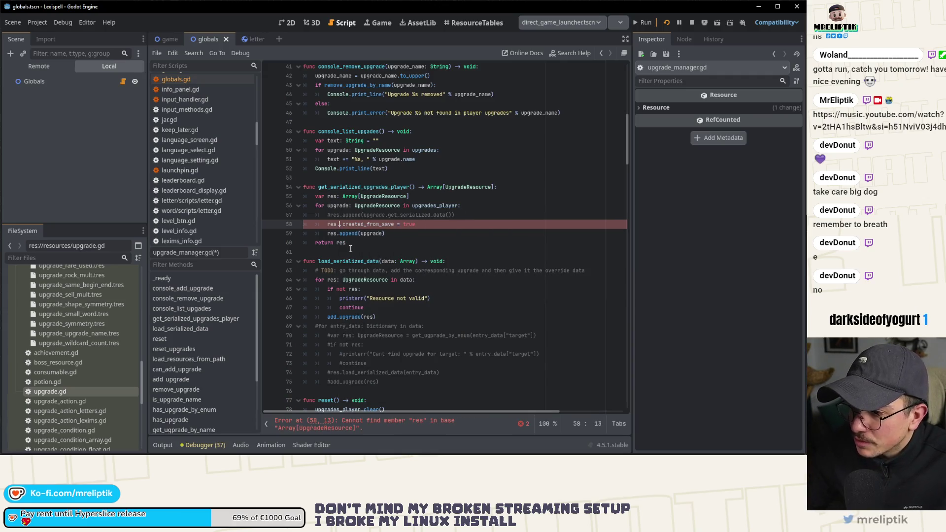
key("ctrl+s")
Delete the old commented-out #res.append line
key("ctrl+shift+Return")
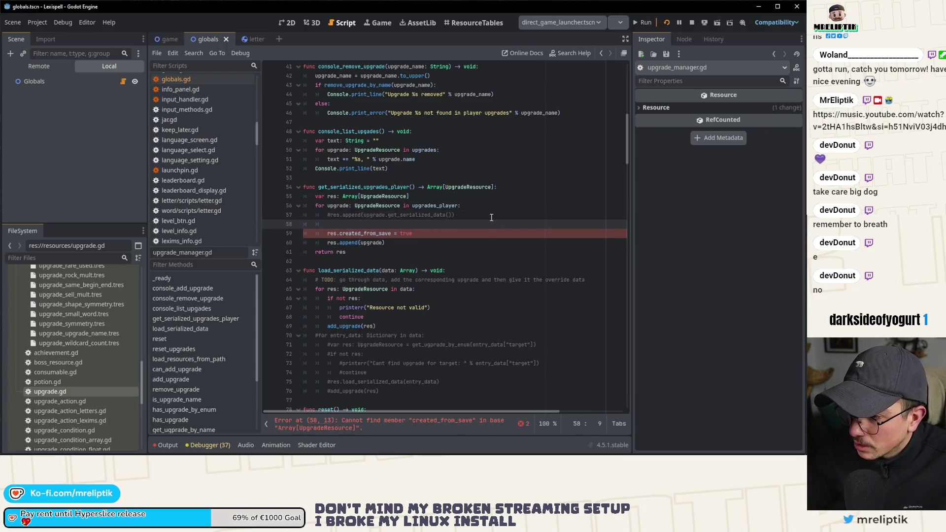
key("Up")
key("ctrl+shift+k")
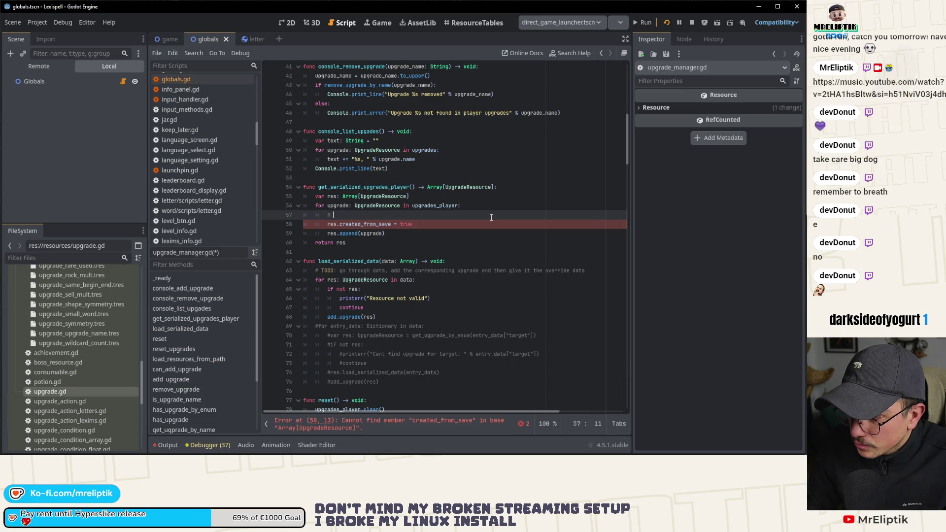
Replace res with the loop variable upgrade in the created_from_save assignment
double_click(338, 205)
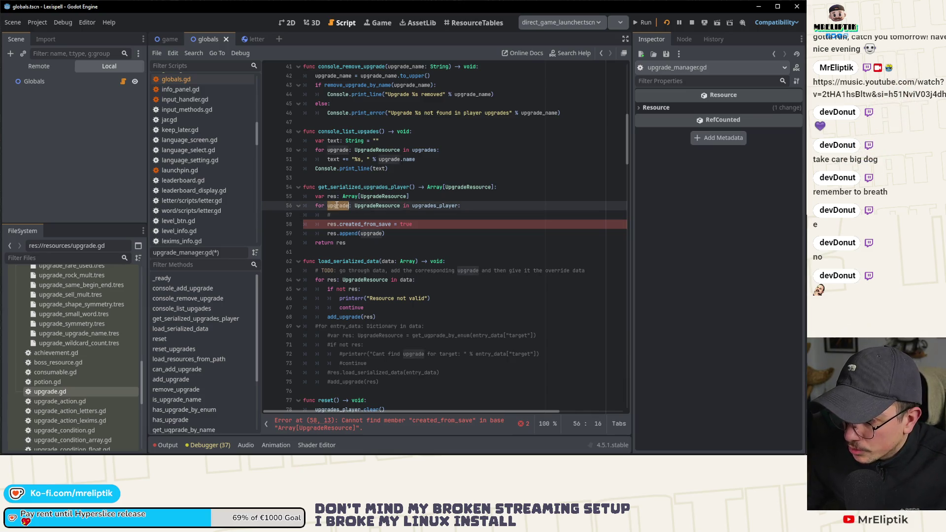
key("ctrl+c")
double_click(331, 224)
key("ctrl+v")
Write the two-line explanatory comment, save, and search the project for created_from_save
left_click(352, 217)
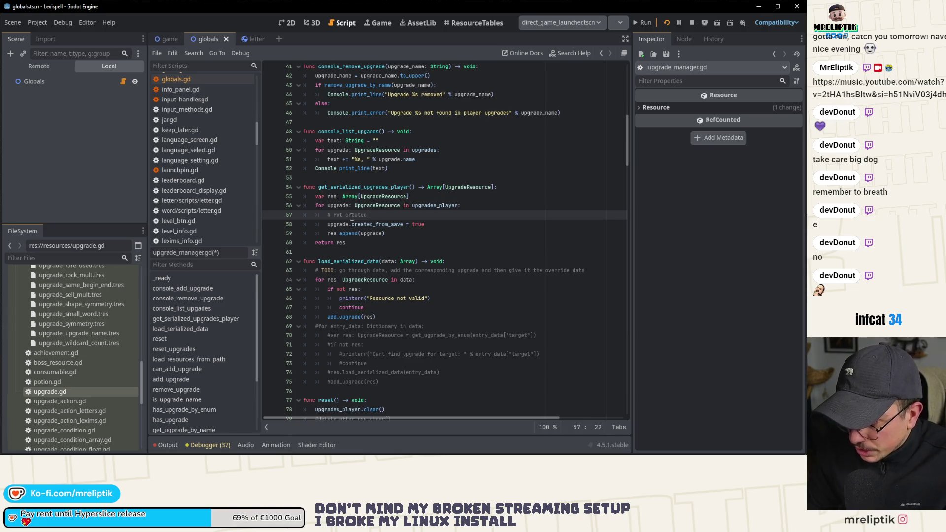
key("BackSpace")
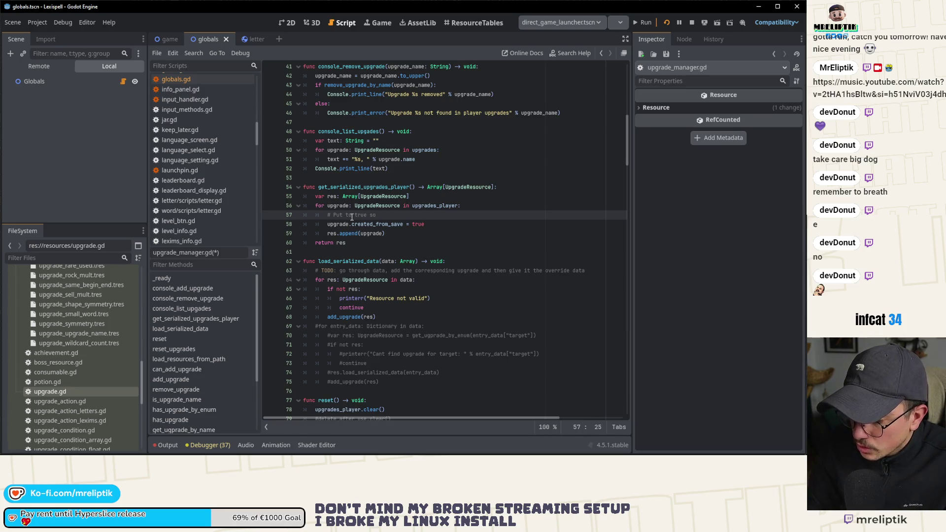
type(" when the resource gets loaded")
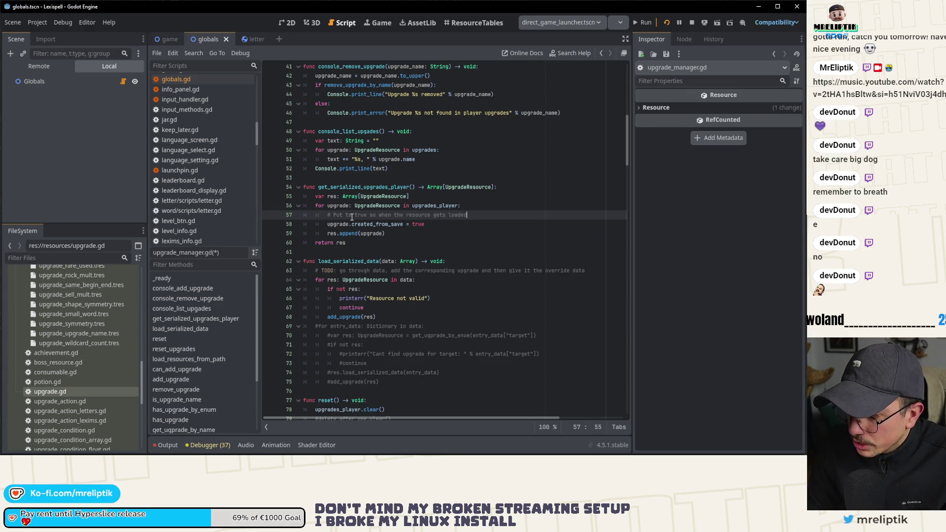
key("Return")
type("#and created, it knows i")
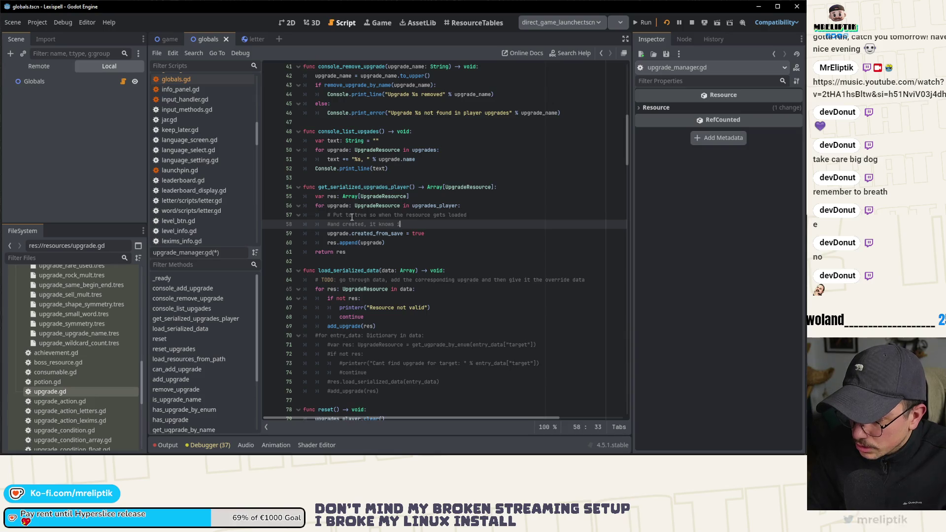
type("t comes from the save")
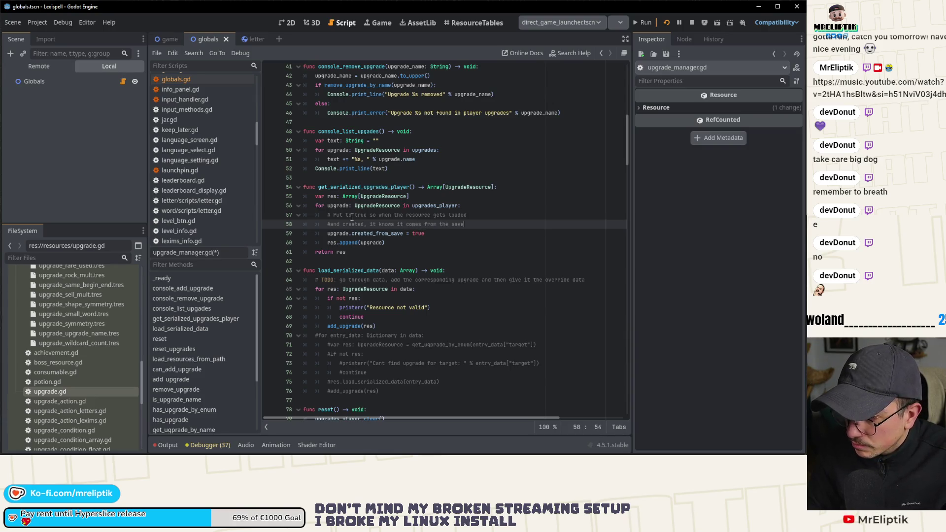
key("ctrl+s")
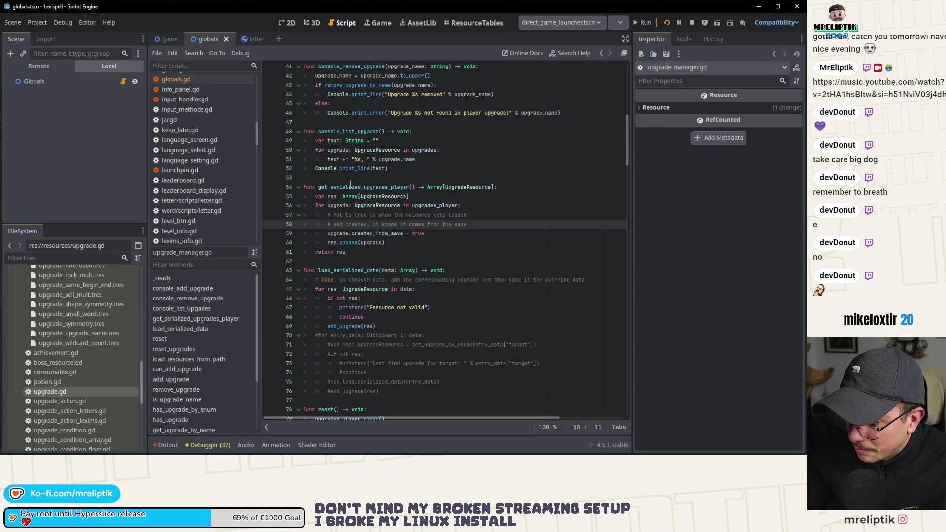
double_click(368, 233)
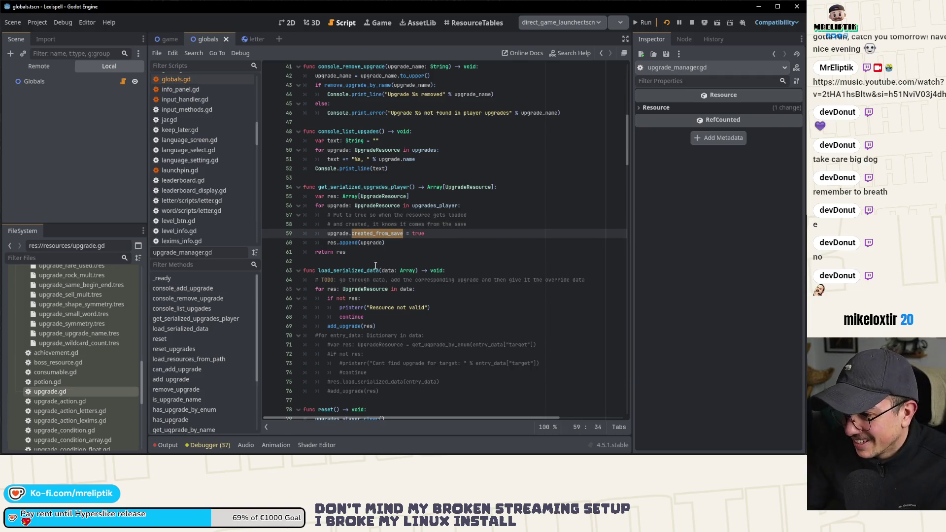
key("ctrl+shift+f")
Run the created_from_save search, jump to the line 59 match, and scroll to load_serialized_data and reset
left_click(279, 271)
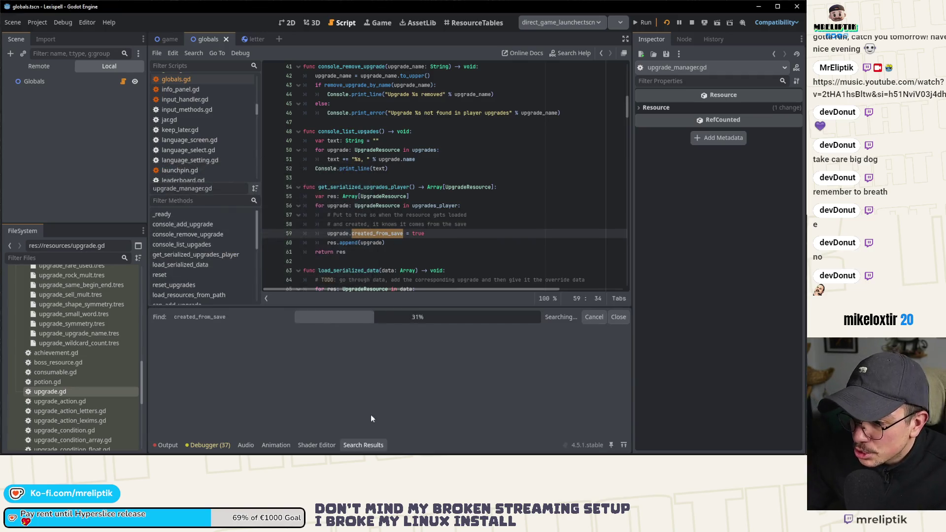
left_click(232, 340)
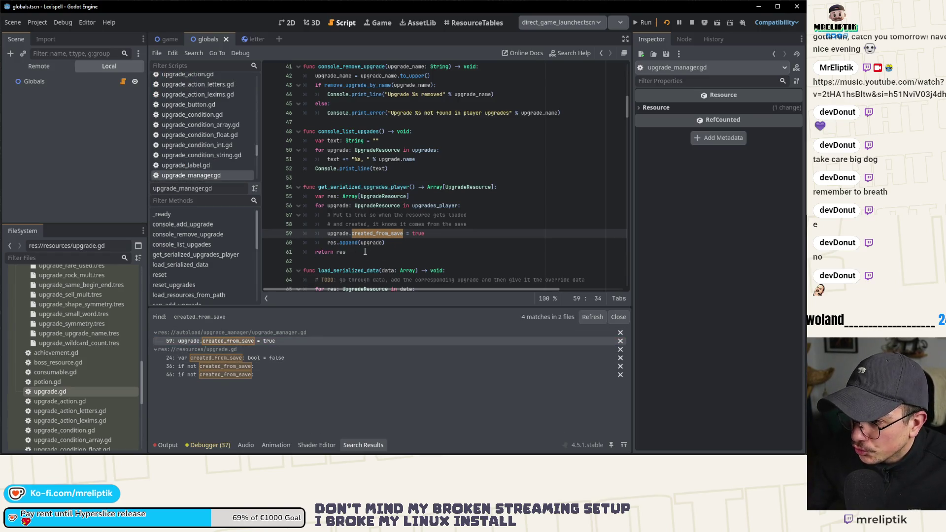
scroll(367, 252, "down", 2)
scroll(367, 252, "down", 2)
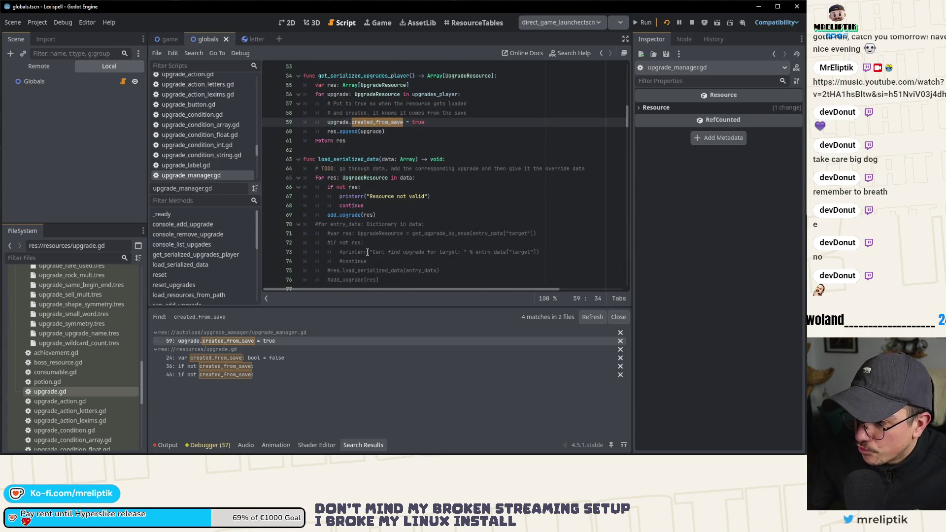
scroll(367, 252, "down", 2)
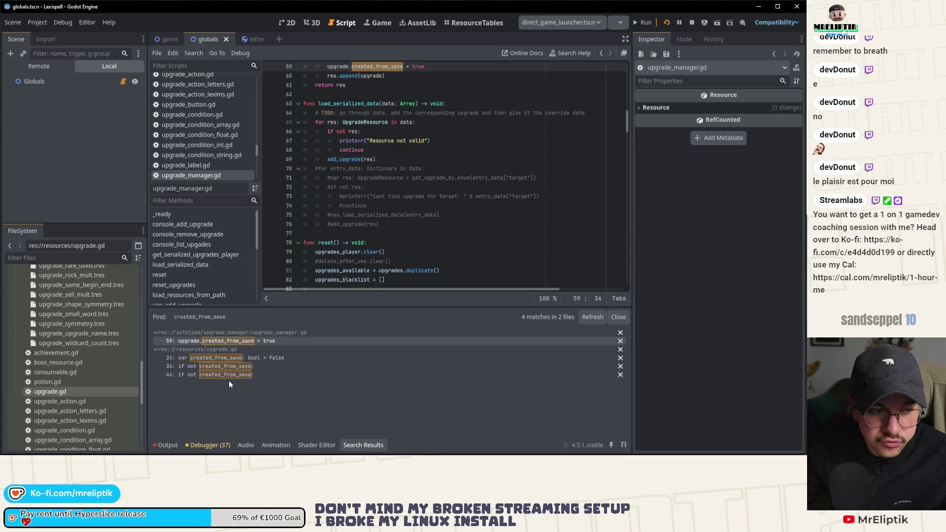
Restart the game and start a new Classic Craft run in English
left_click(691, 23)
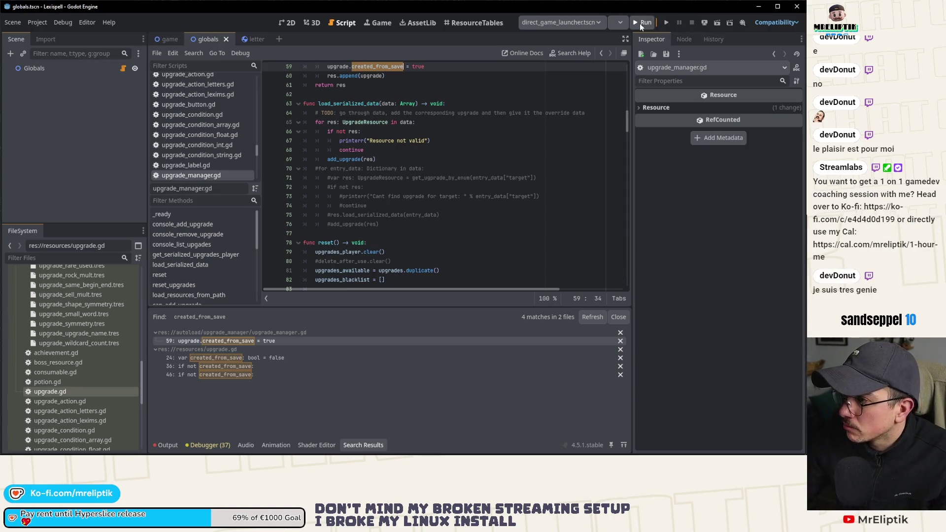
left_click(662, 22)
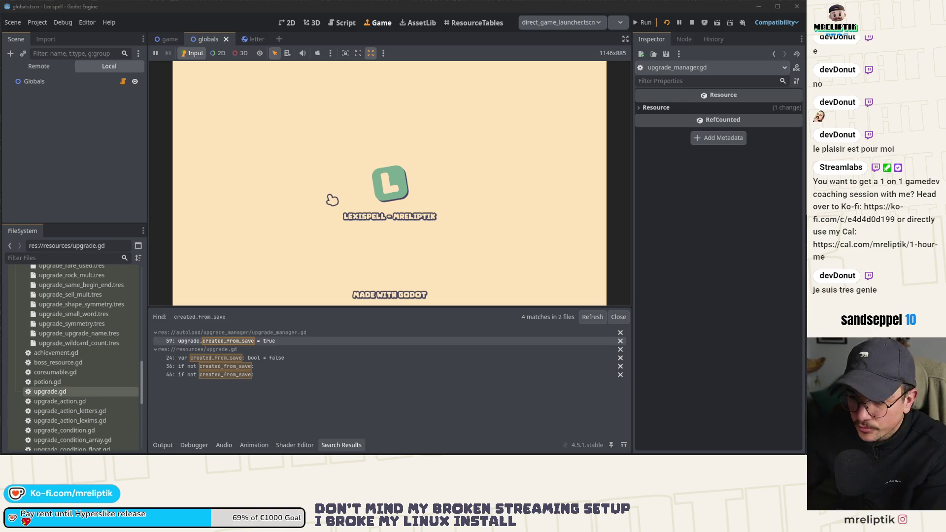
left_click(164, 446)
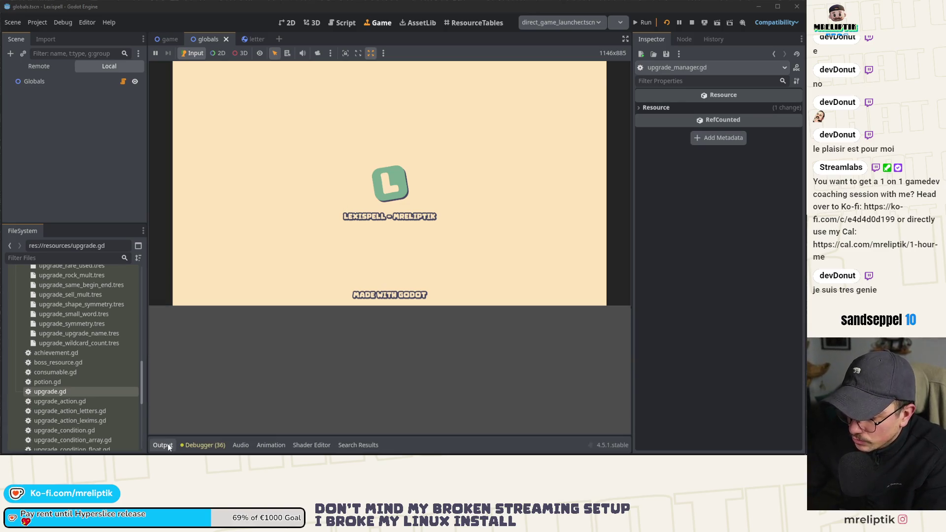
left_click(579, 410)
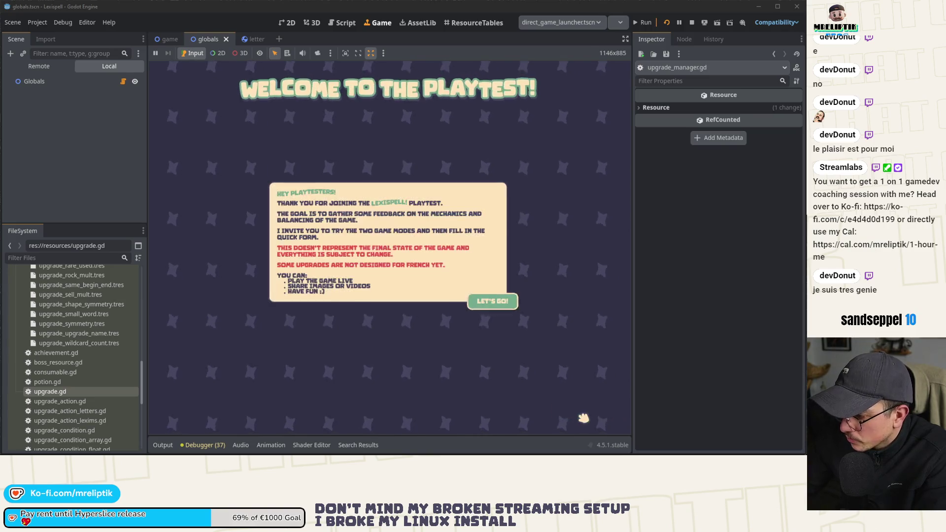
left_click(493, 301)
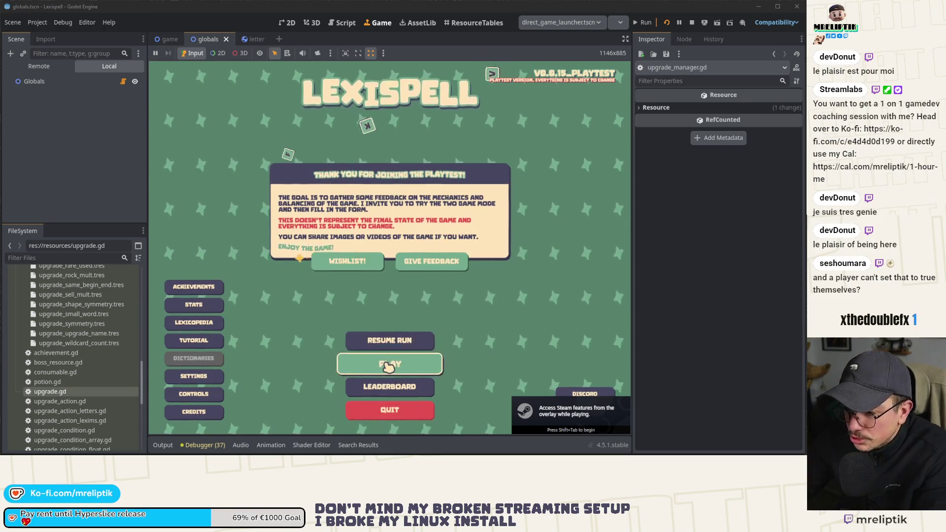
left_click(389, 364)
left_click(343, 409)
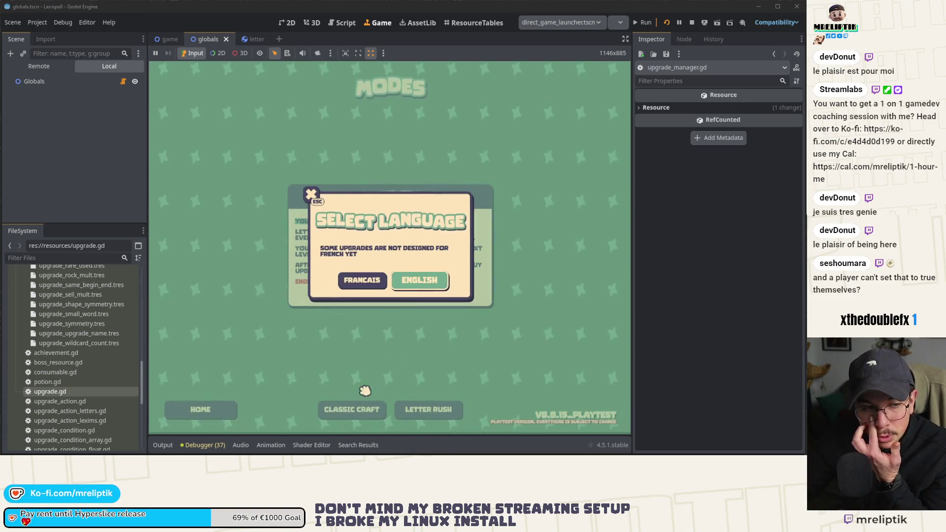
left_click(418, 290)
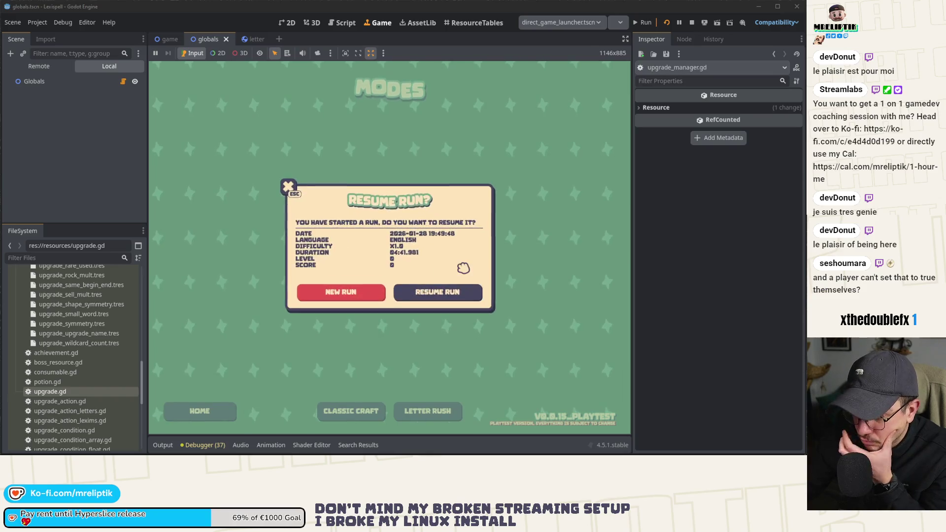
left_click(356, 291)
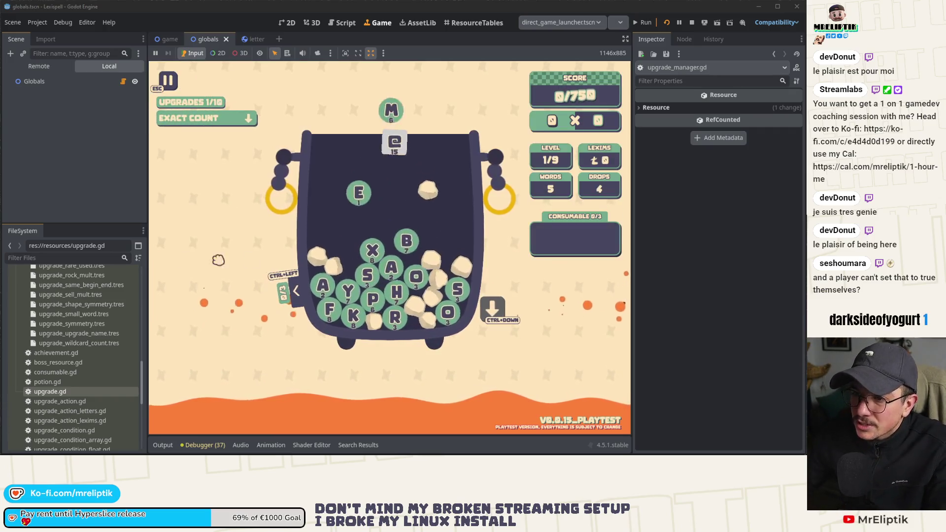
Screenshot the Exact Count upgrade, go home to save the run, and stop the game
key("Print")
mouse_move(153, 100)
left_mouse_down()
mouse_move(315, 150)
mouse_move(249, 157)
left_mouse_up()
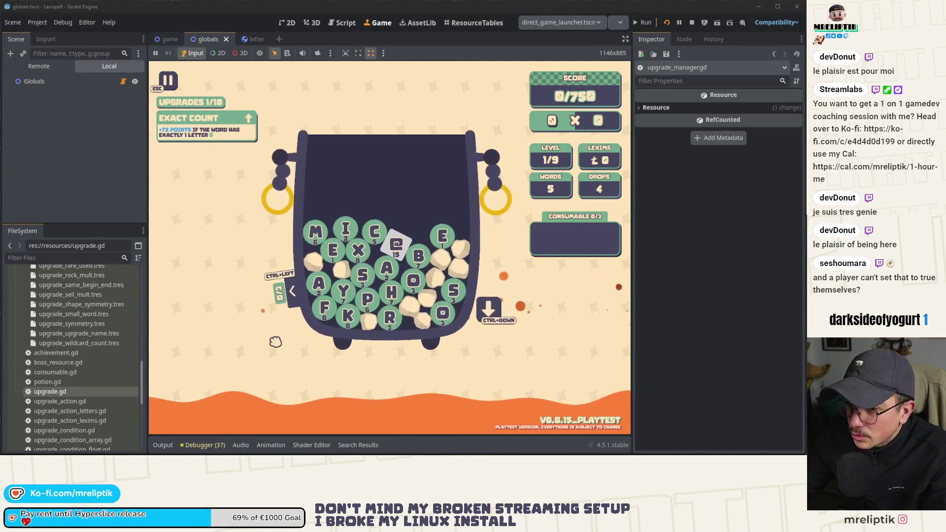
key("Escape")
left_click(389, 410)
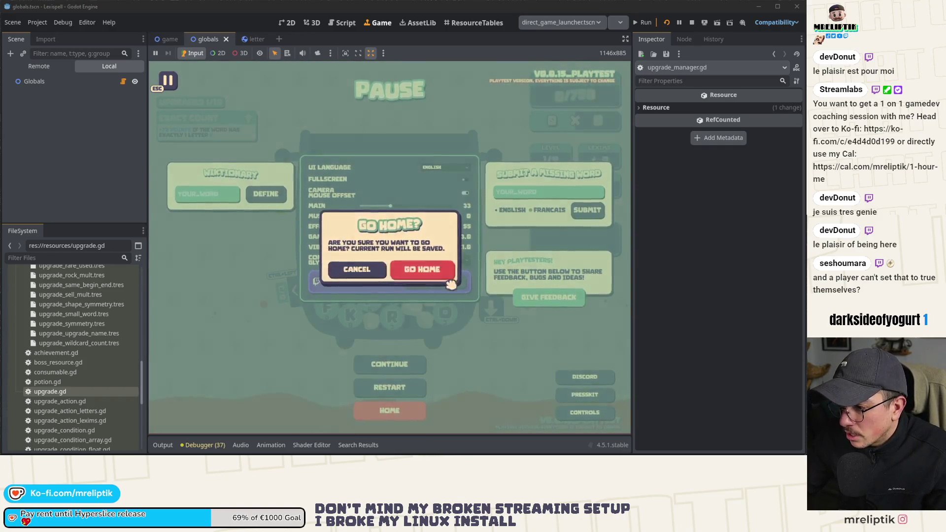
left_click(449, 277)
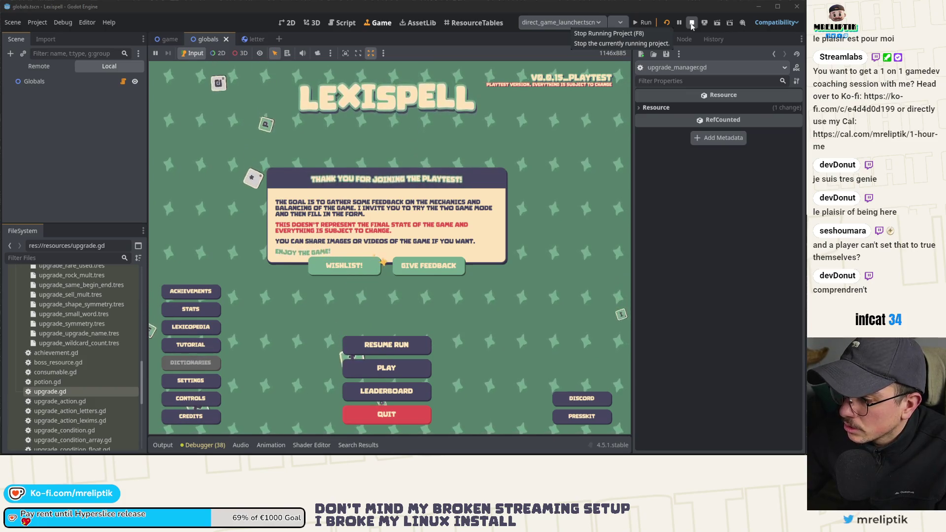
left_click(691, 24)
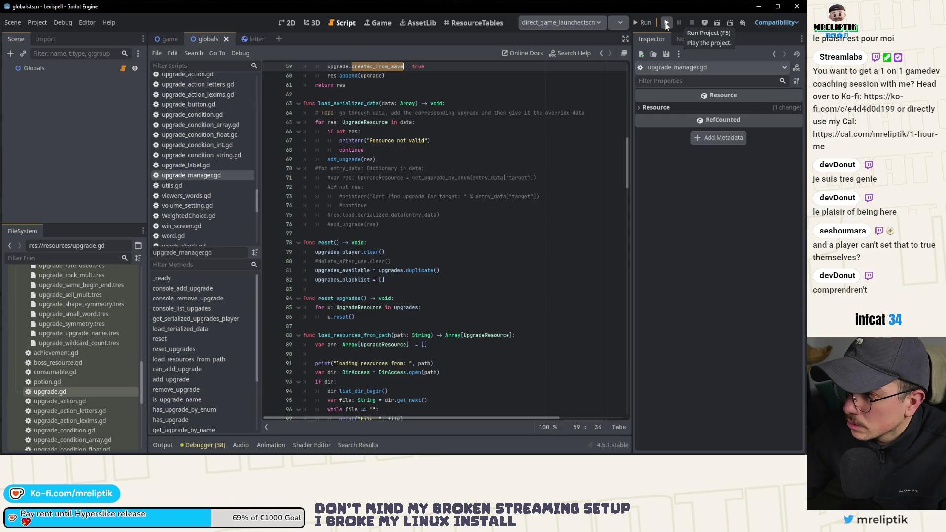
Relaunch Lexispell into the saved level 1/9 run that still has the EXACT COUNT upgrade
left_click(620, 22)
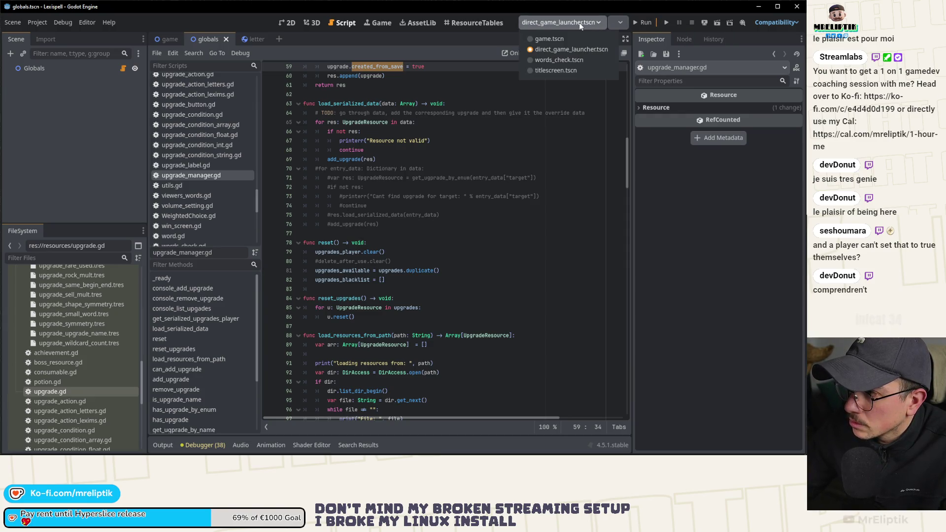
left_click(641, 23)
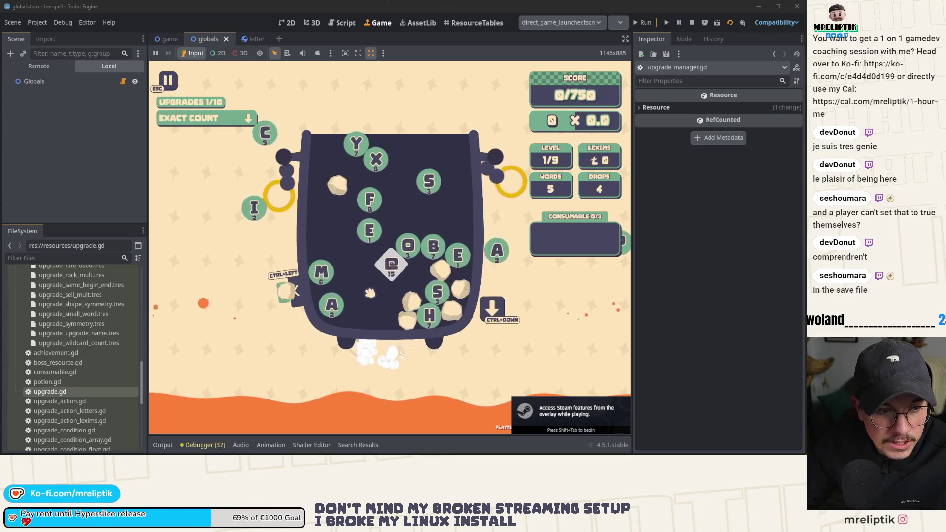
mouse_move(247, 123)
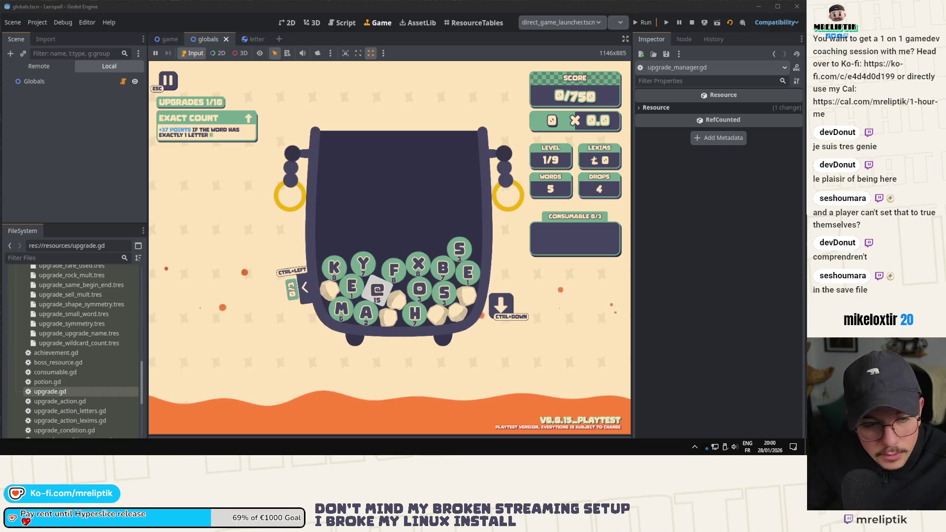
key("alt+Tab")
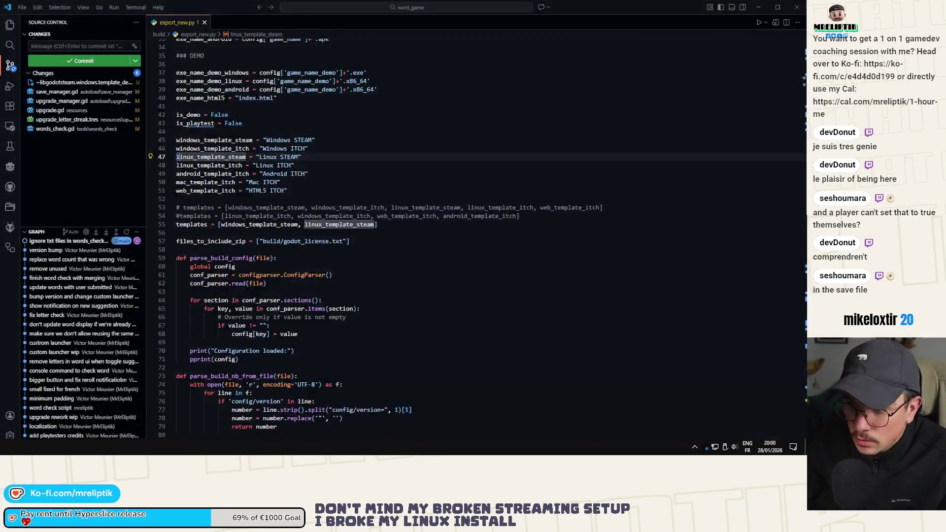
key("alt+Tab")
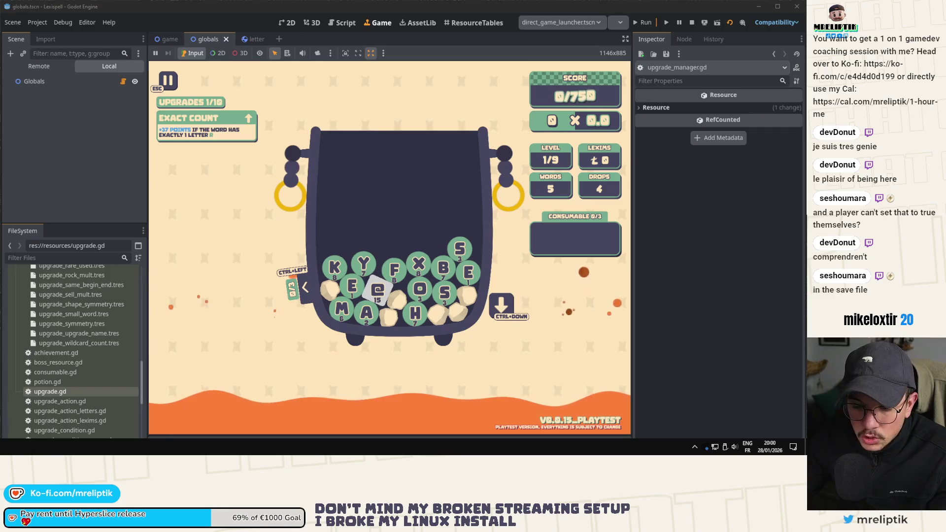
key("alt+Tab")
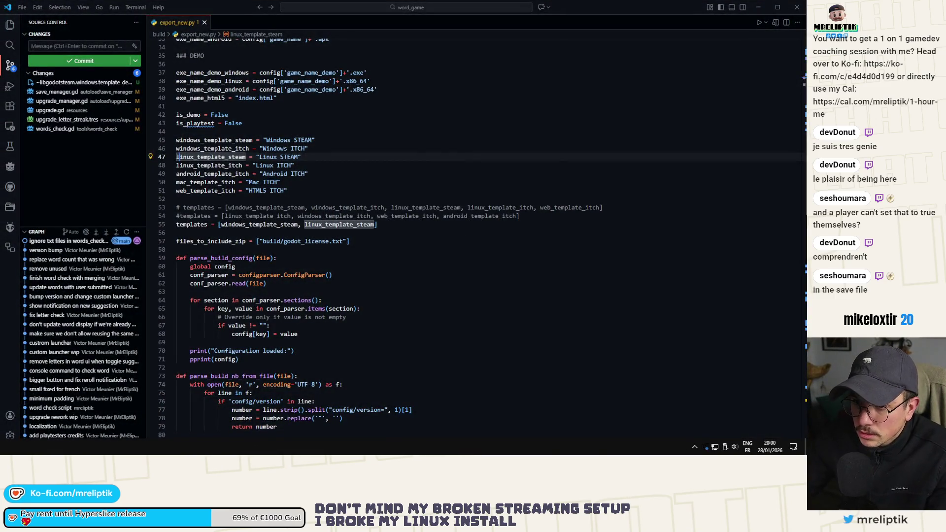
key("alt+Tab")
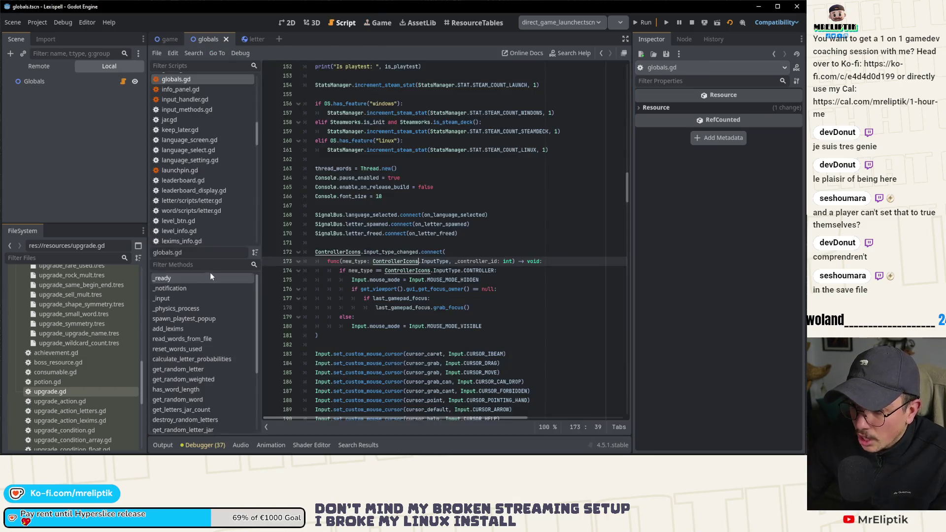
Open upgrade.gd from the FileSystem dock to view its initialize function and created_from_save check
scroll(321, 140, "up", 4)
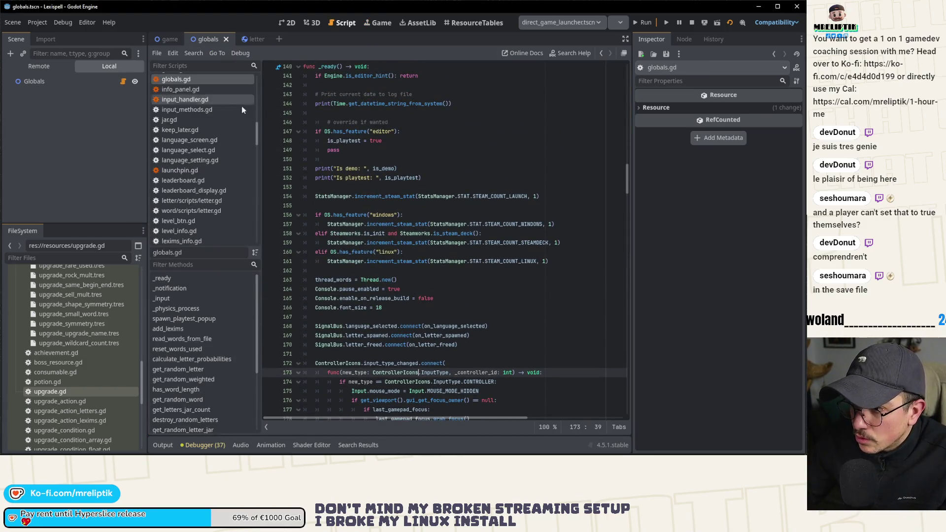
double_click(61, 392)
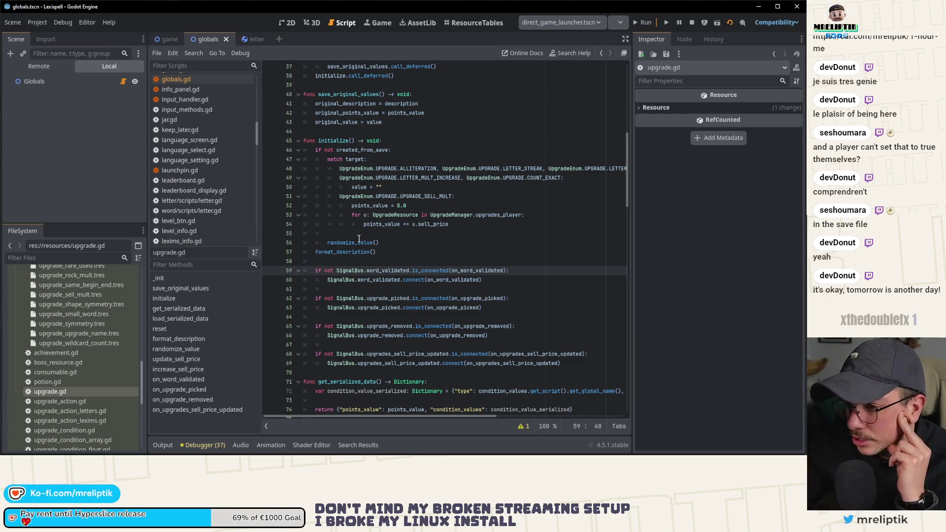
left_click(692, 23)
left_click(170, 40)
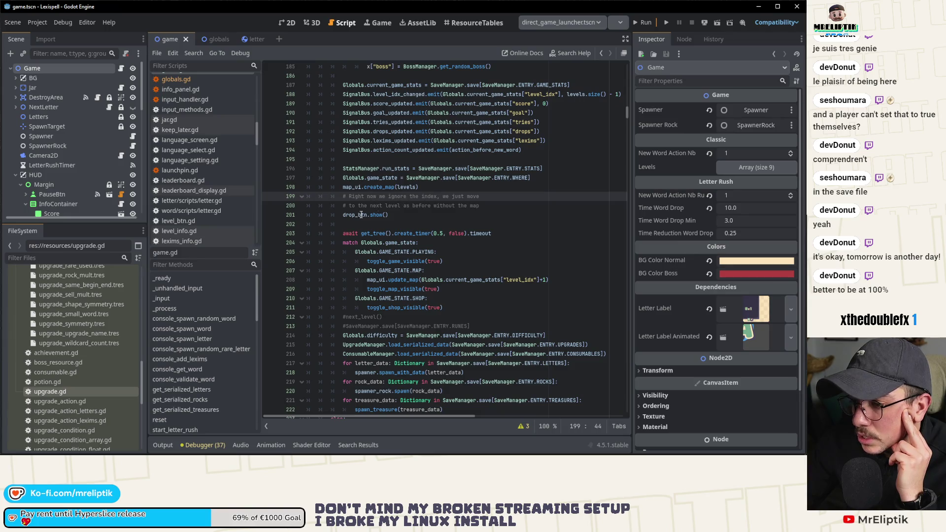
left_click(68, 376)
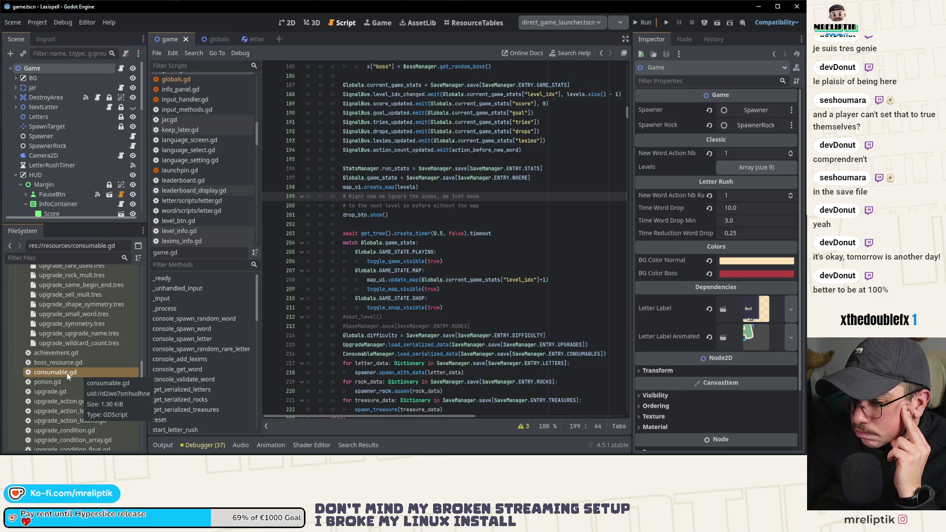
double_click(68, 376)
double_click(60, 392)
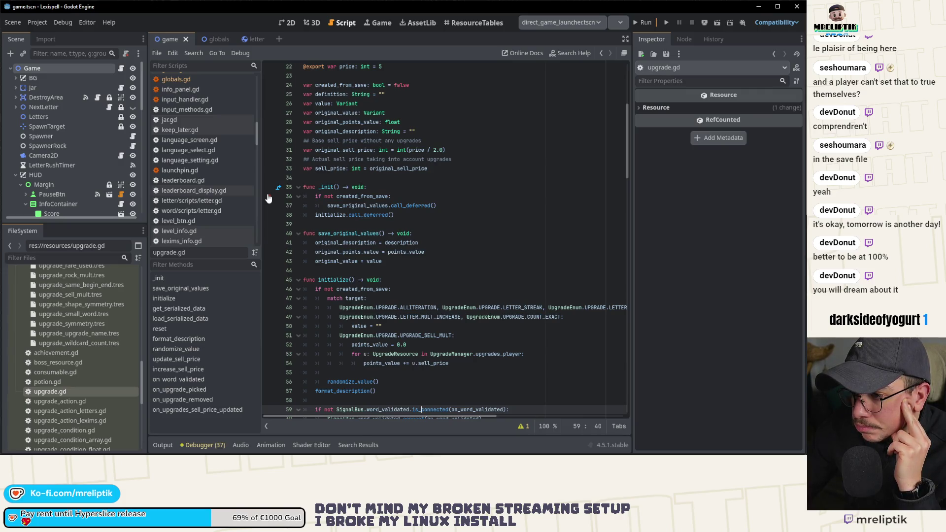
double_click(317, 215)
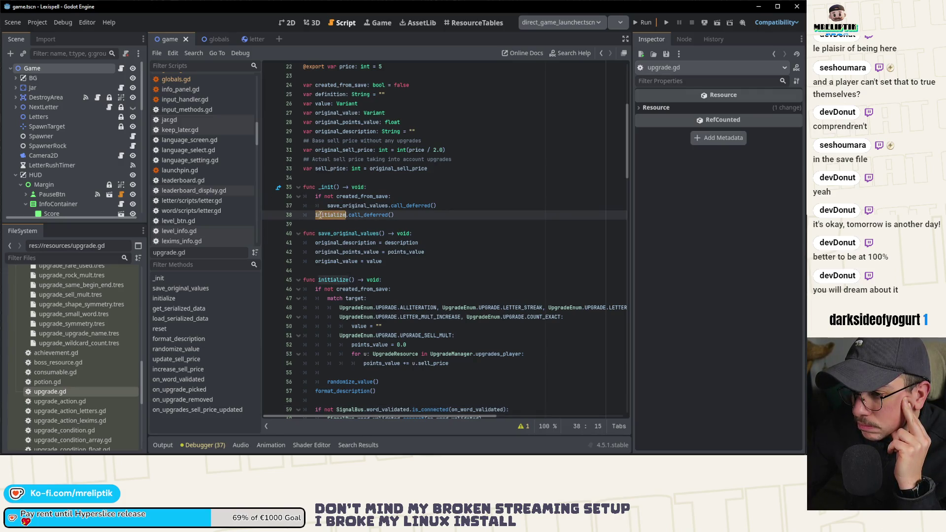
scroll(317, 216, "down", 2)
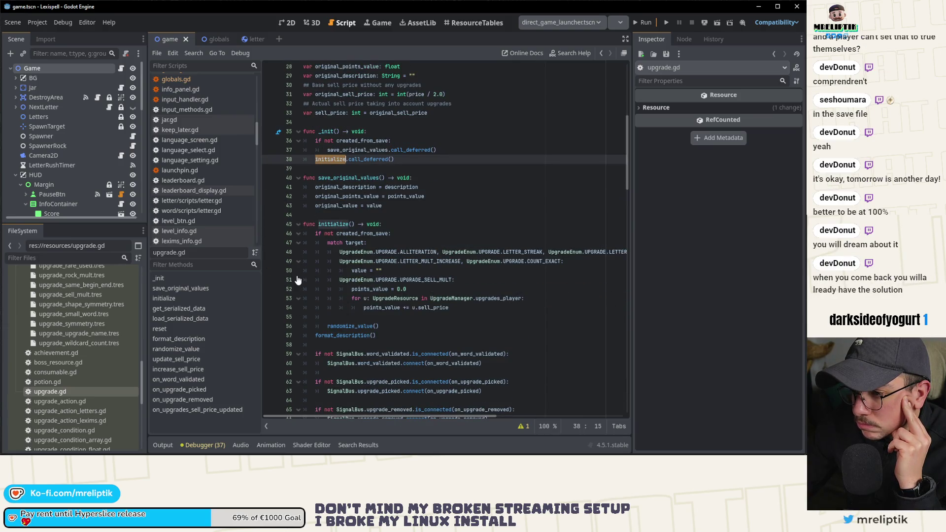
scroll(298, 281, "down", 6)
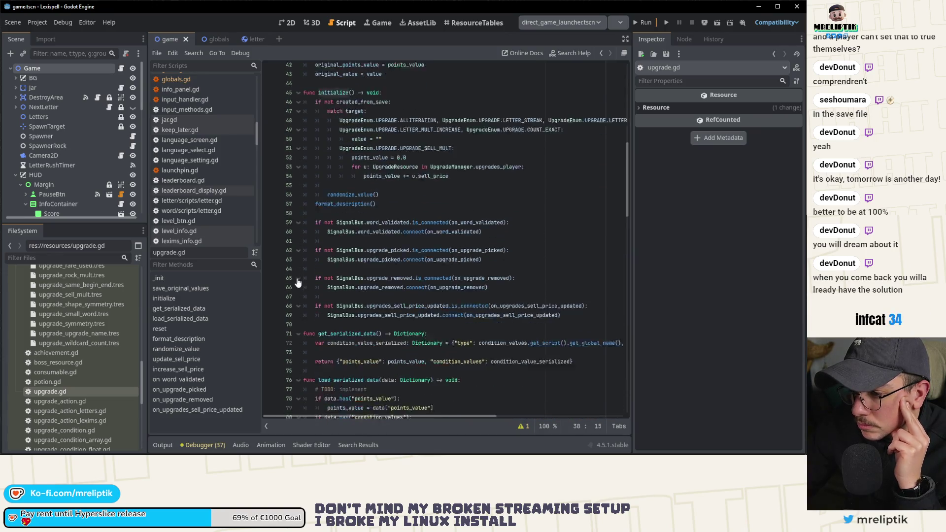
scroll(297, 281, "down", 4)
scroll(298, 281, "down", 3)
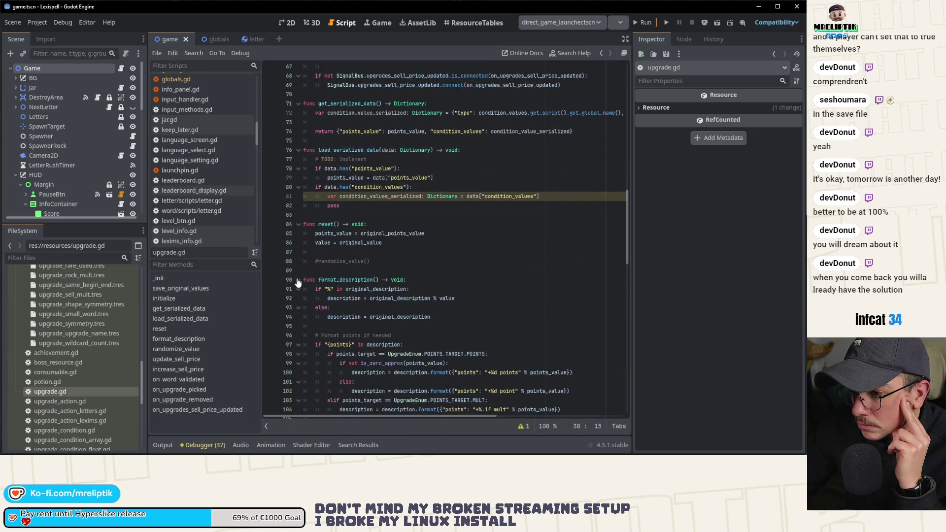
scroll(298, 282, "up", 12)
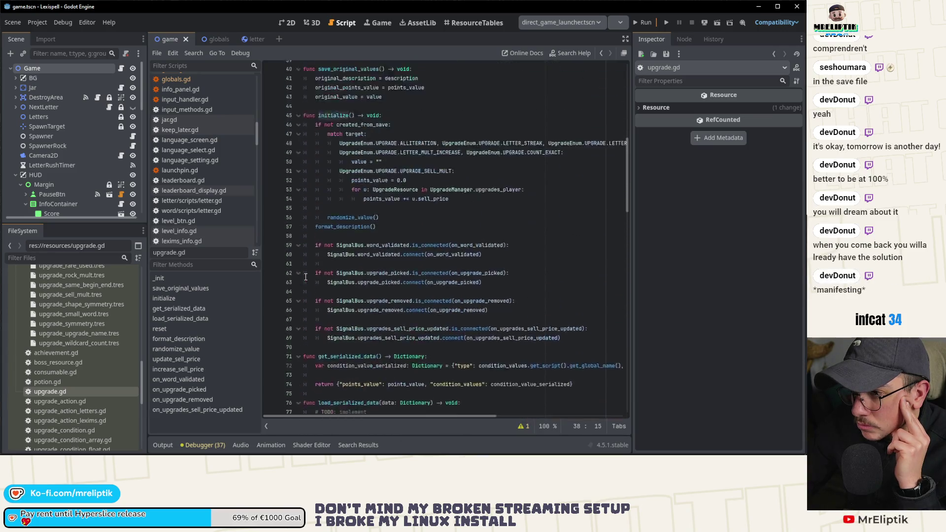
scroll(305, 277, "up", 4)
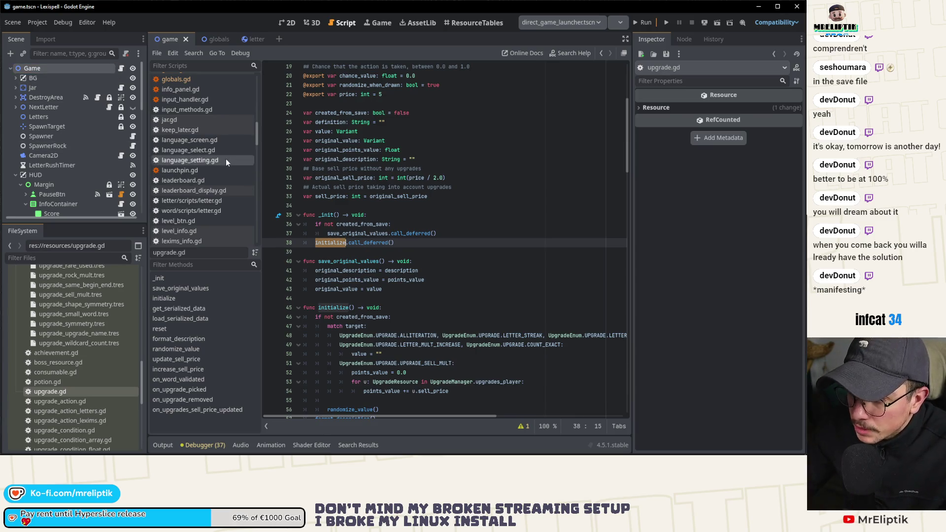
scroll(197, 123, "up", 3)
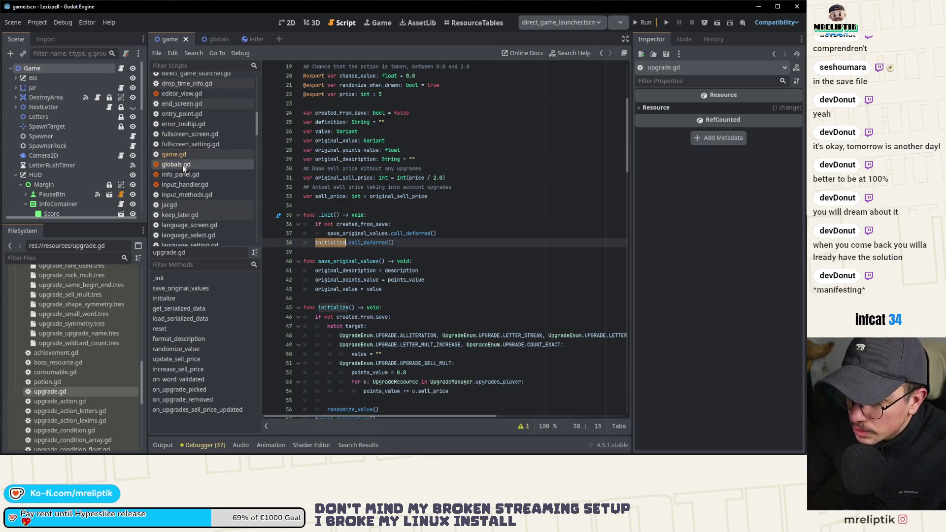
scroll(202, 158, "up", 8)
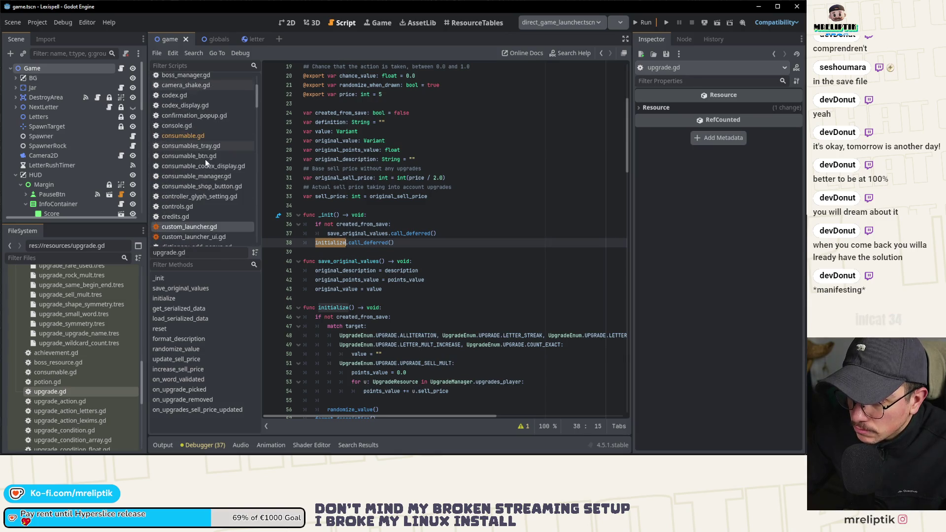
scroll(189, 148, "down", 12)
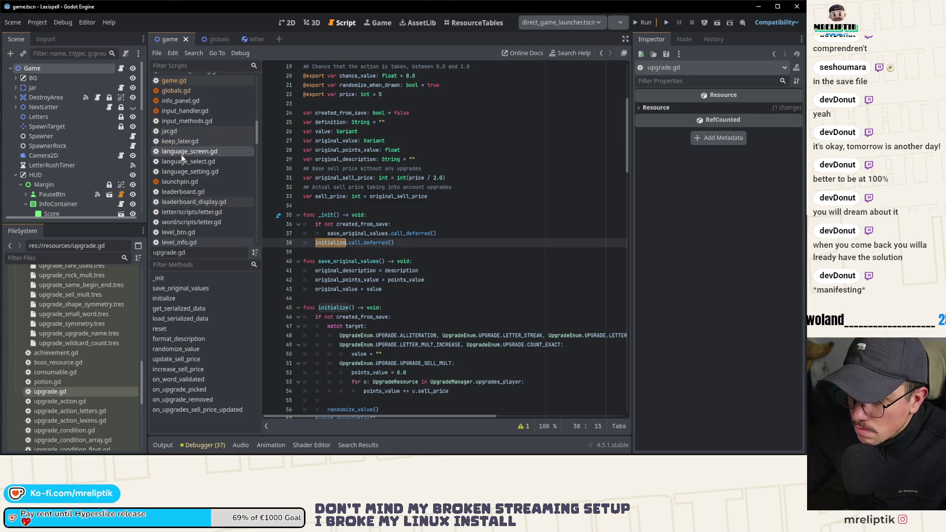
scroll(182, 154, "down", 6)
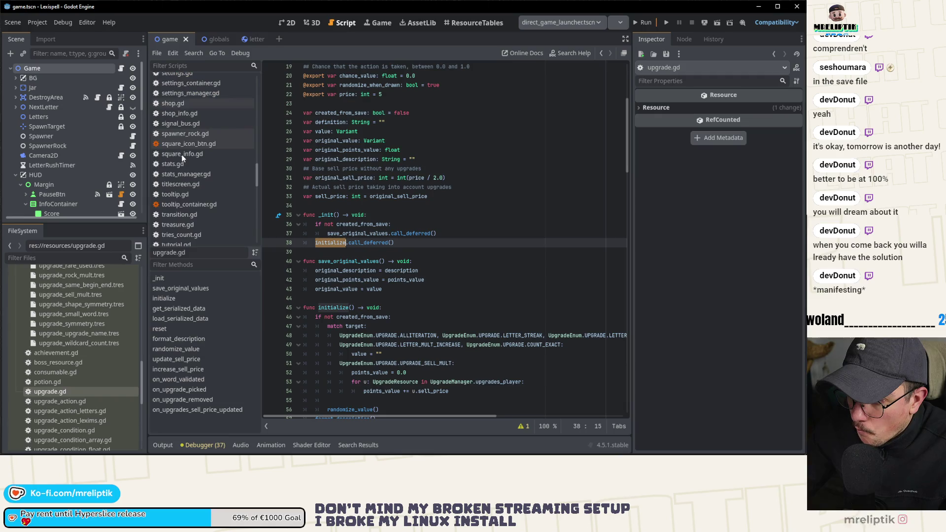
left_click(474, 198)
key("ctrl+alt+o")
type("upgrade_an")
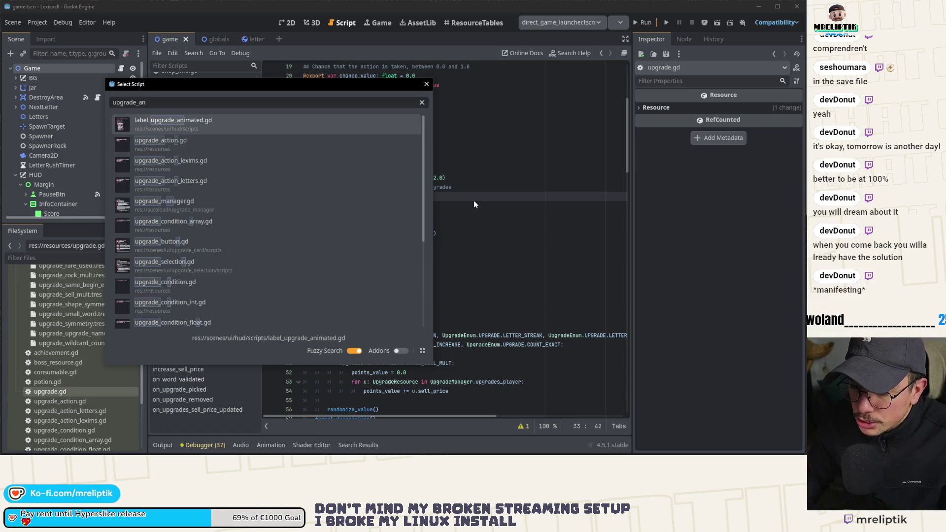
left_click(282, 207)
left_click(374, 205)
scroll(414, 301, "down", 5)
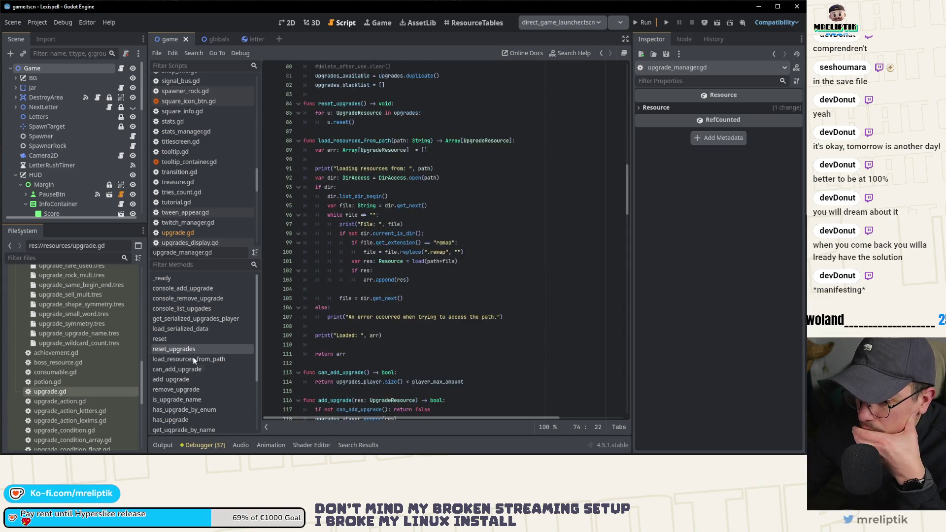
left_click(182, 379)
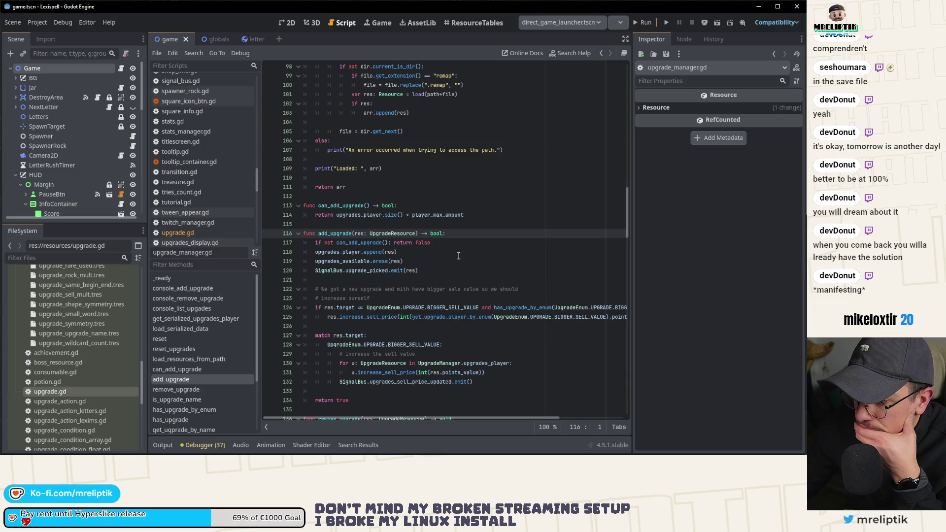
scroll(458, 256, "down", 2)
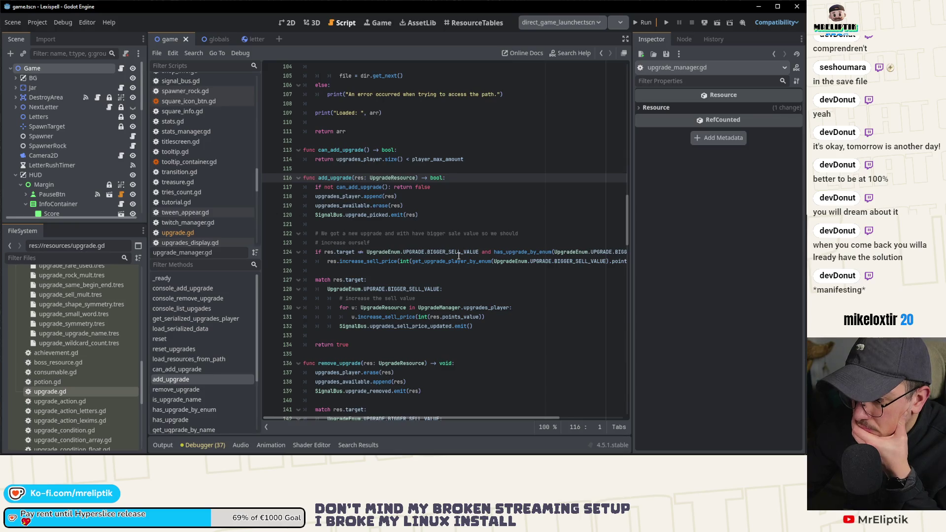
scroll(388, 225, "up", 10)
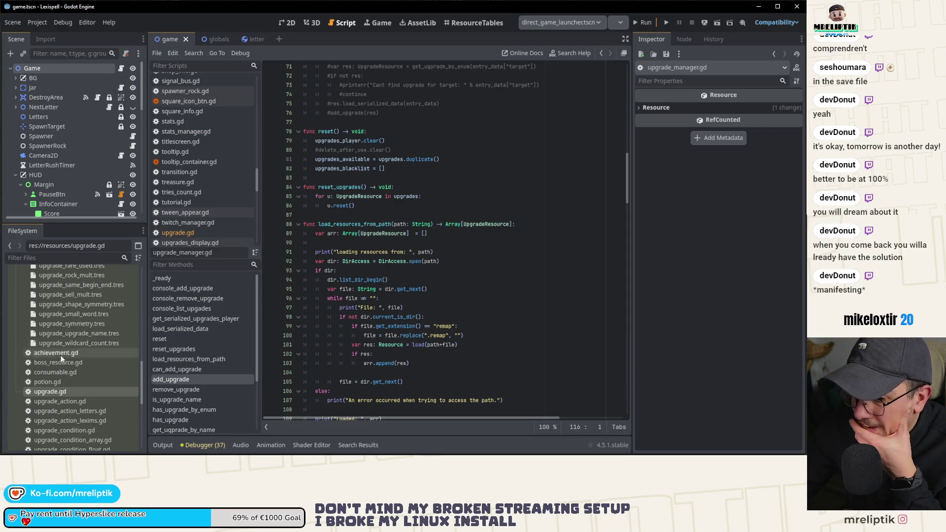
double_click(45, 392)
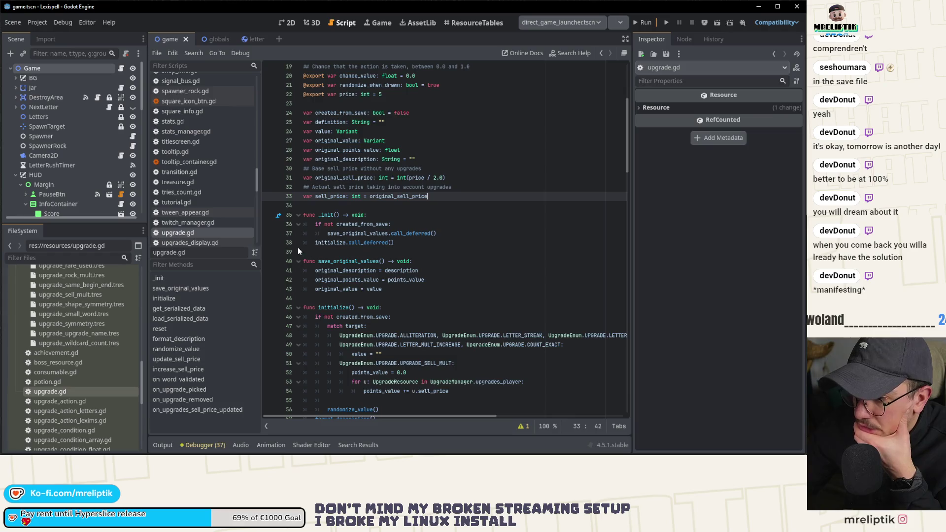
Run the game until it halts at the line 36 breakpoint in upgrade.gd's _init, checking variable values
left_click(644, 23)
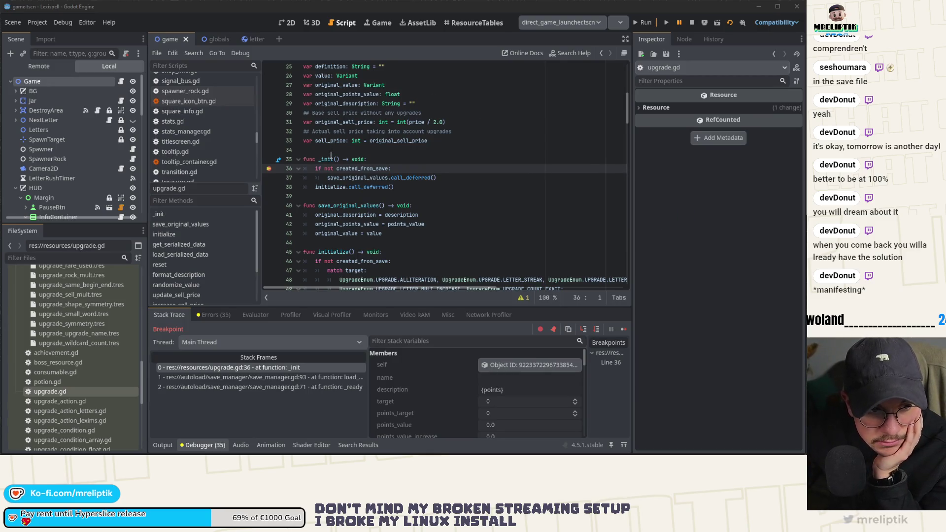
mouse_move(360, 170)
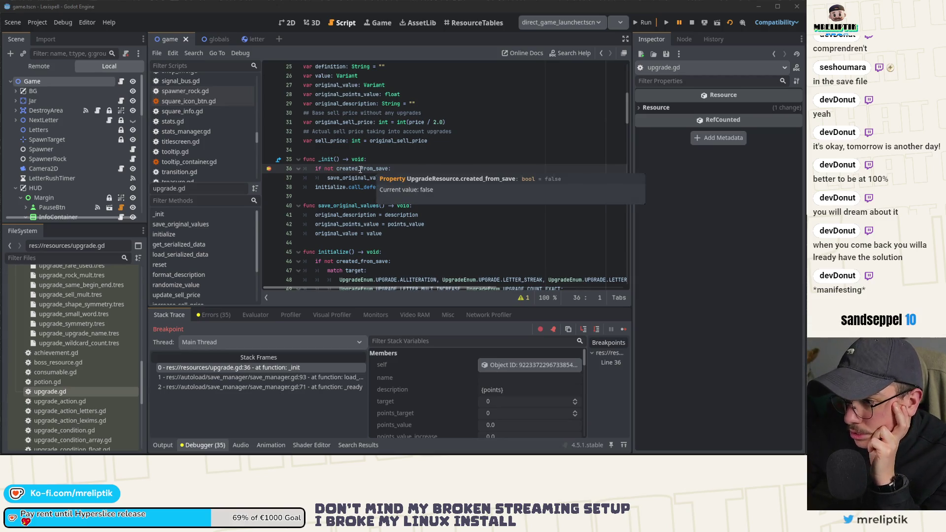
scroll(361, 170, "up", 7)
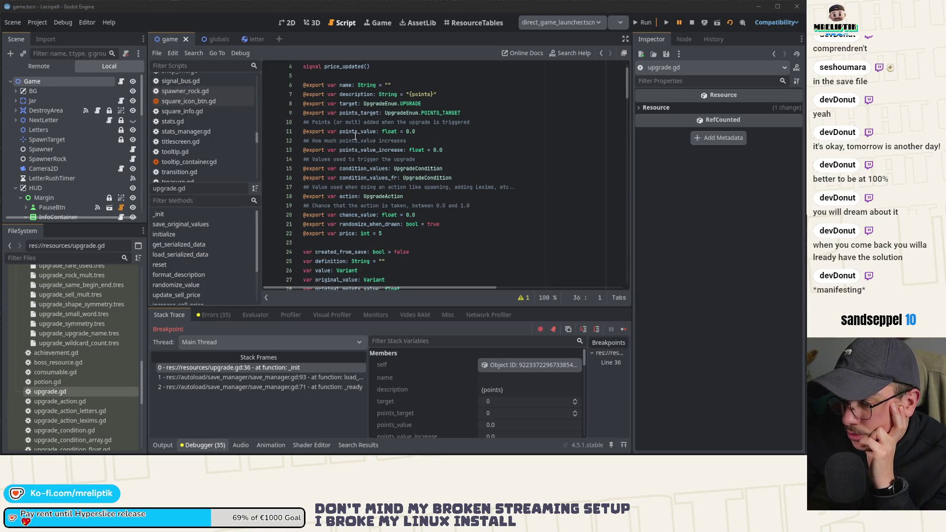
mouse_move(358, 217)
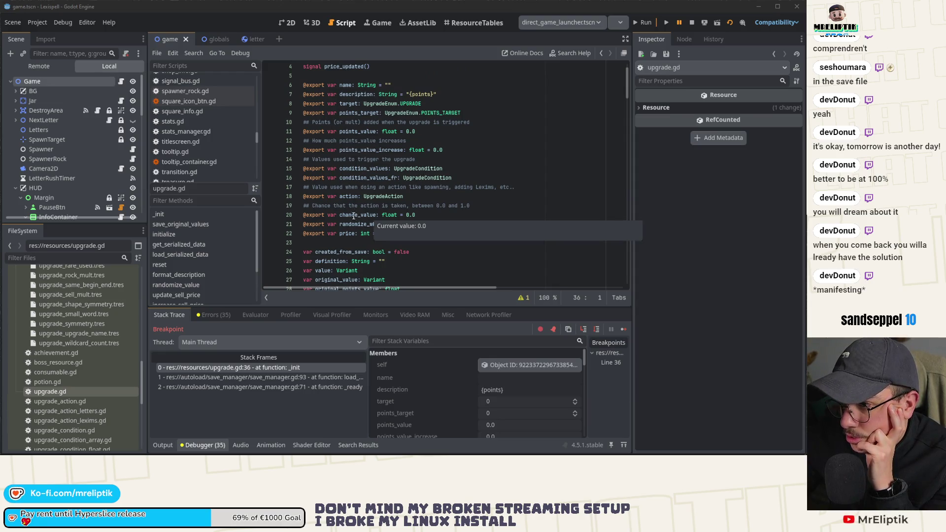
Inspect the loaded upgrade's properties and the save_manager.gd line 93 frame, then switch to VS Code
left_click(522, 364)
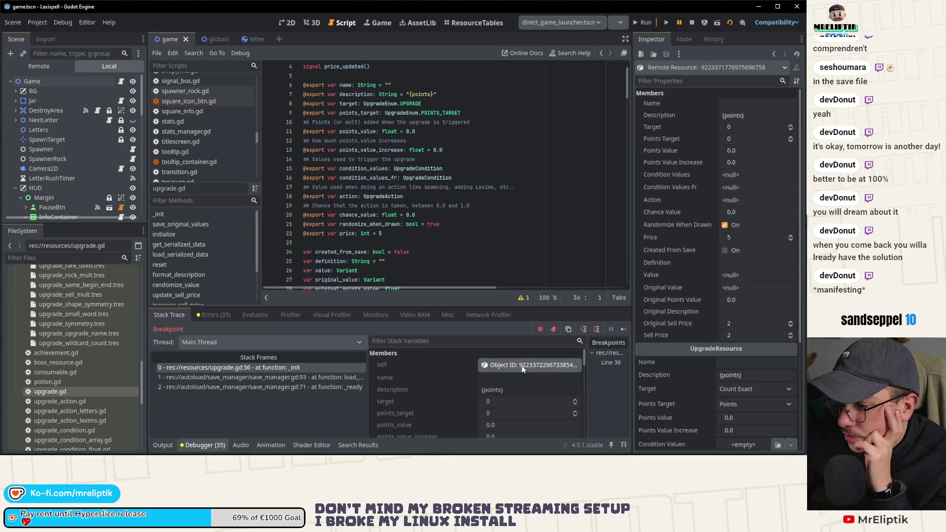
scroll(453, 233, "down", 1)
scroll(452, 233, "down", 5)
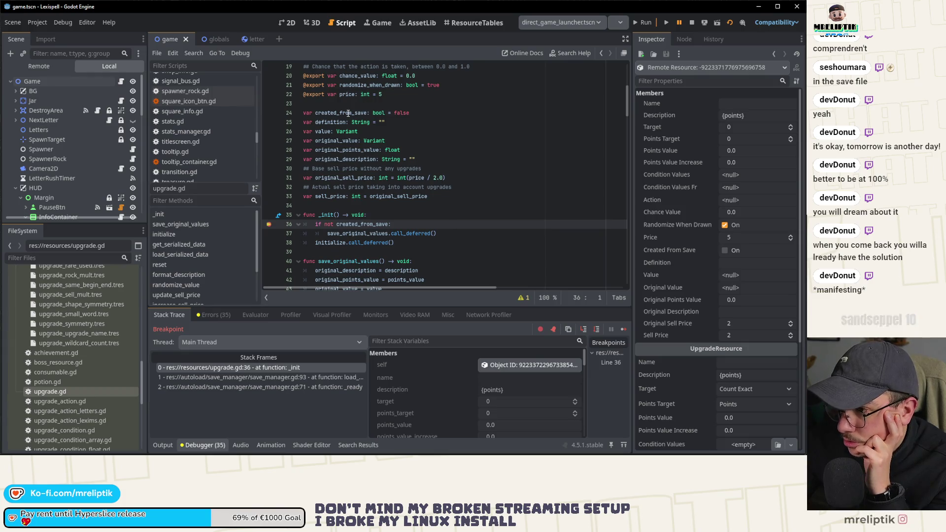
mouse_move(349, 113)
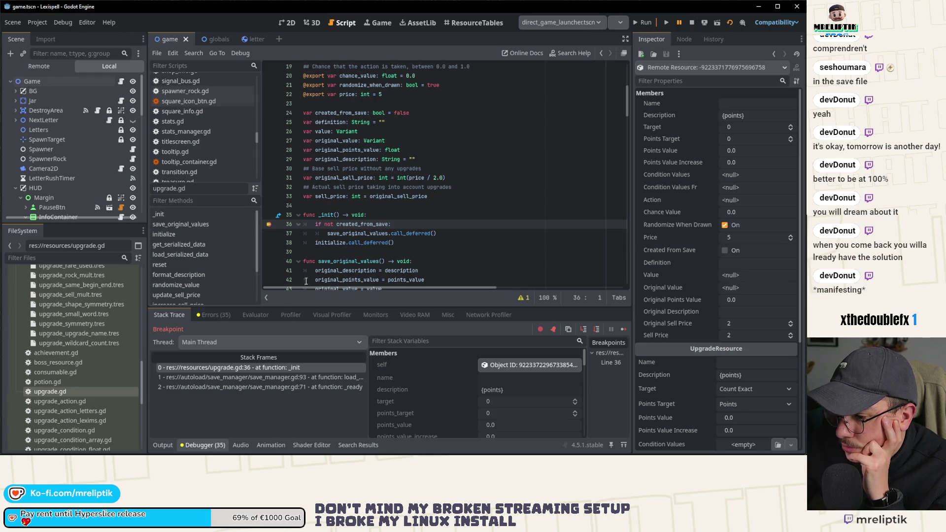
left_click(269, 377)
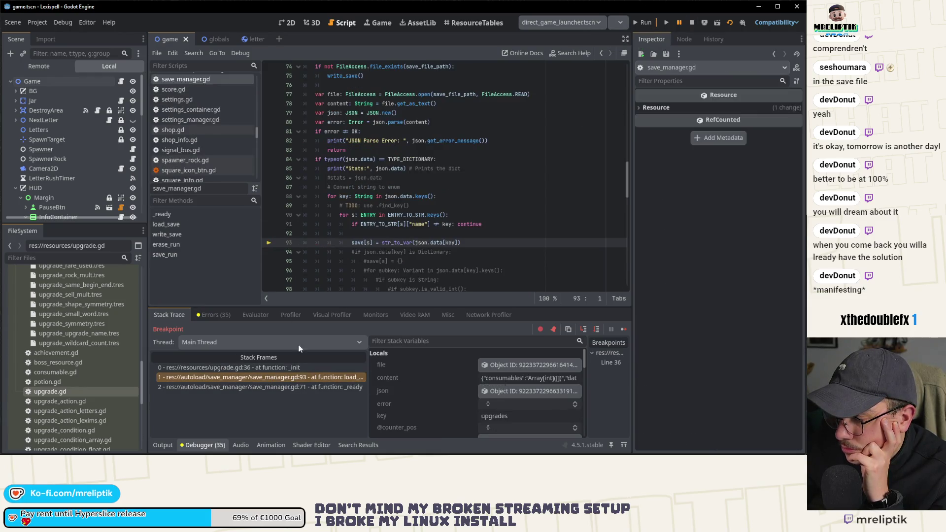
key("alt+Tab")
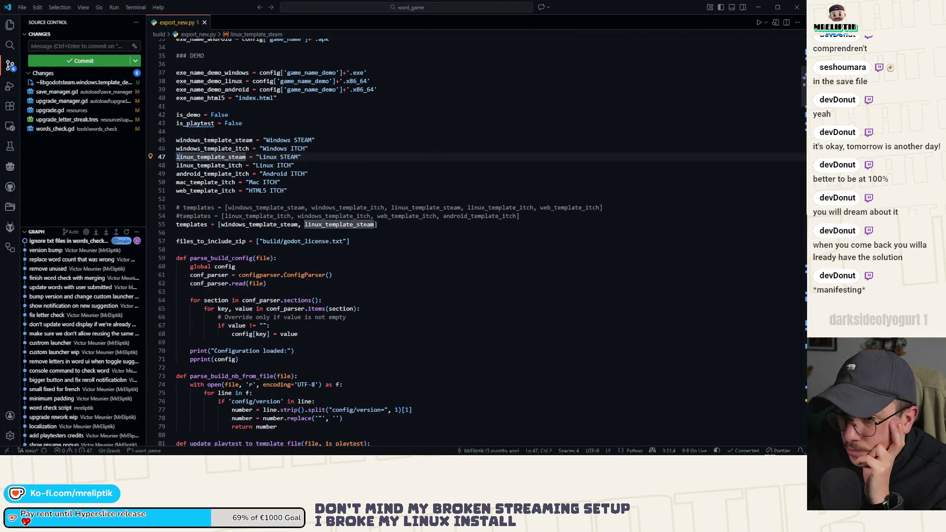
Open Lexispell's save.json in VS Code and format it as multi-line JSON
left_click_drag(232, 3, 303, 280)
key("shift+alt+f")
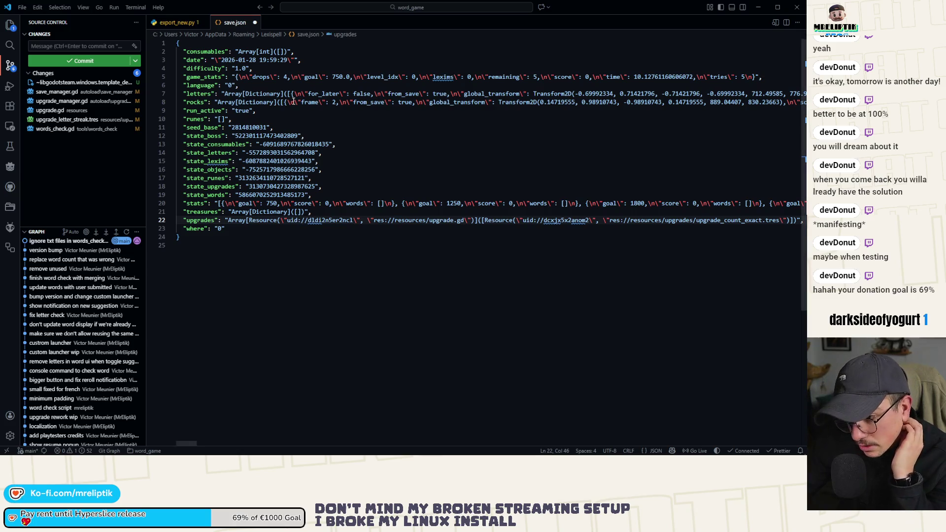
left_click(295, 237)
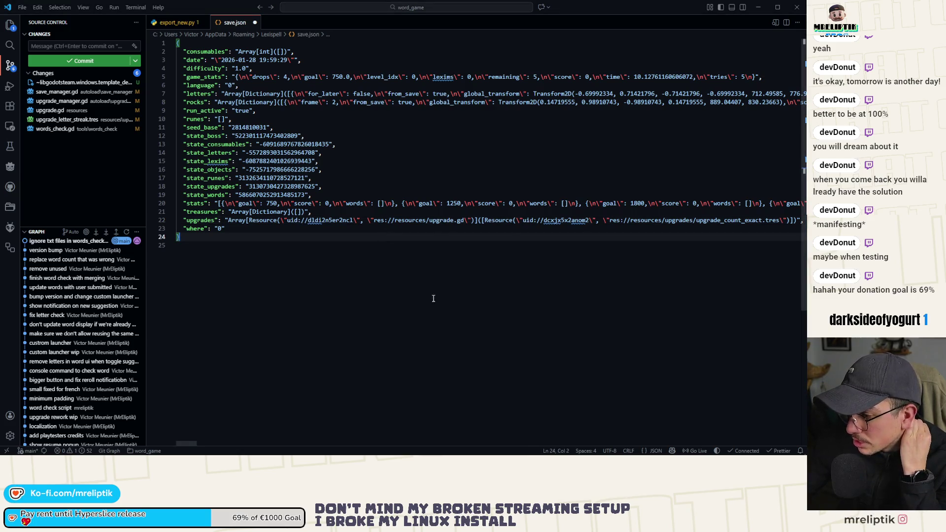
Close save.json in VS Code, discarding its unsaved changes
scroll(453, 261, "right", 5)
scroll(418, 247, "left", 5)
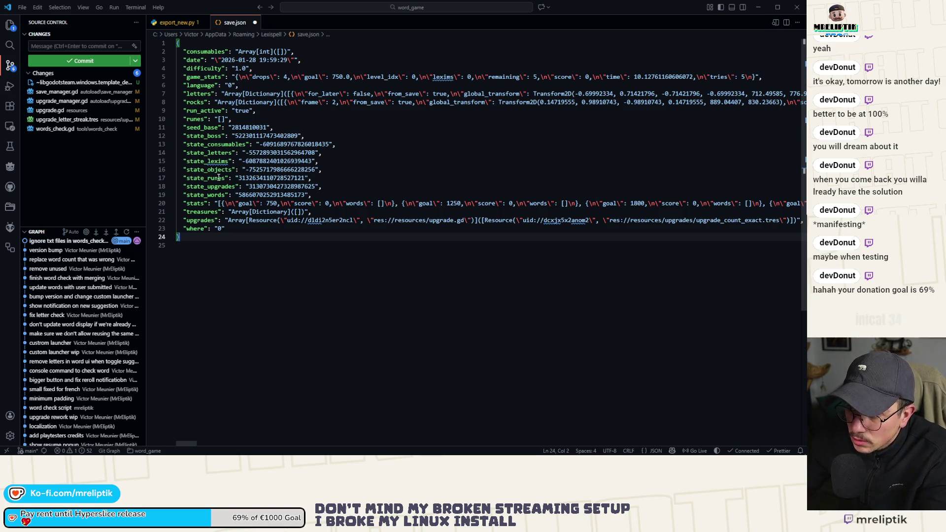
key("ctrl+w")
left_click(417, 238)
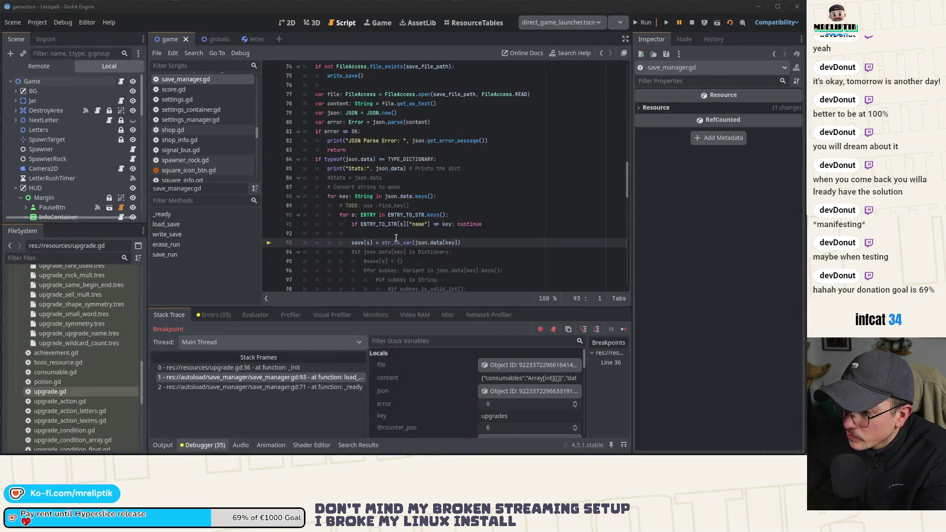
Collapse the debugger panel and open upgrade.gd from the FileSystem dock
left_click(162, 443)
left_click(161, 442)
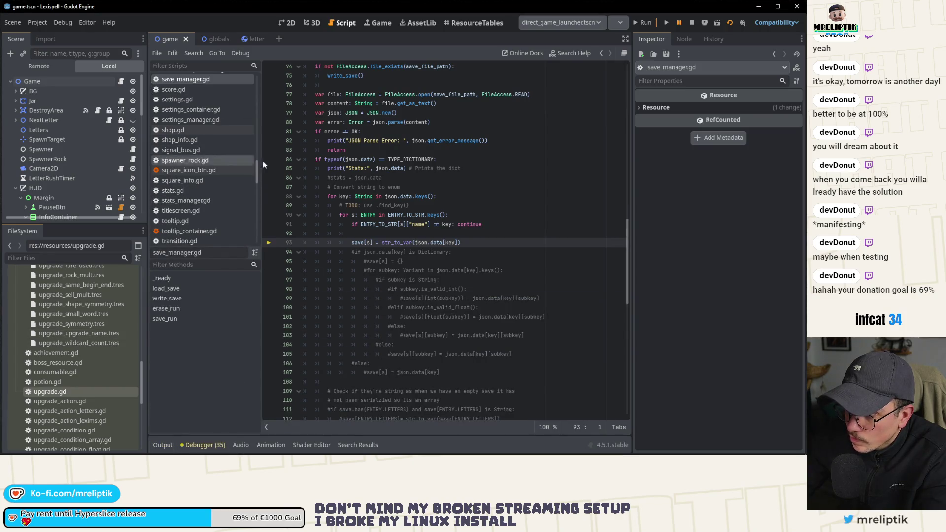
double_click(63, 391)
Review upgrade.gd's save_original_values, initialize and signal-connection code
left_click(368, 251)
scroll(368, 249, "down", 3)
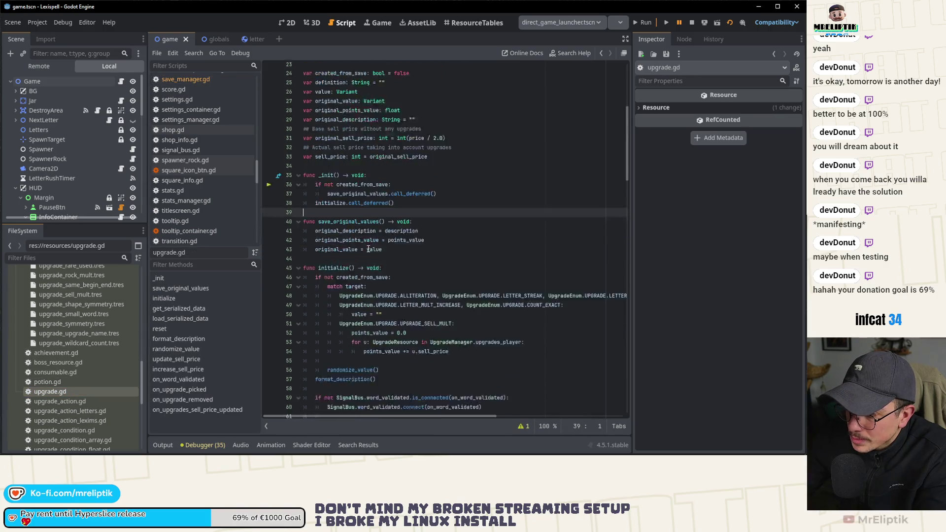
scroll(368, 249, "down", 3)
scroll(368, 249, "up", 3)
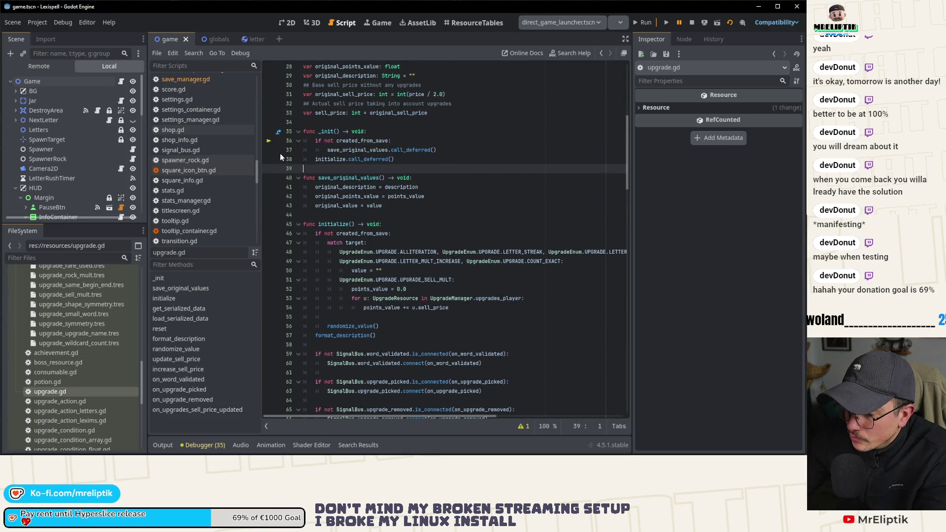
scroll(328, 244, "down", 4)
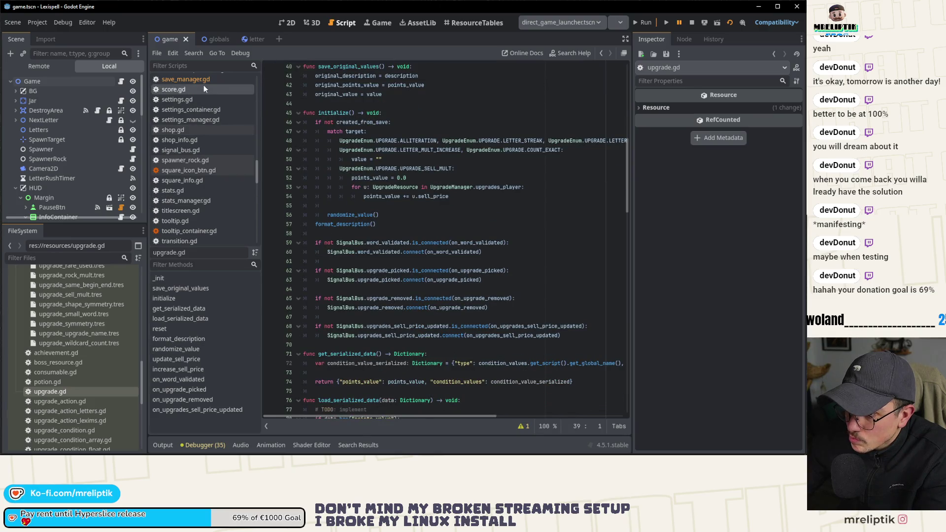
scroll(216, 190, "down", 4)
scroll(215, 188, "down", 6)
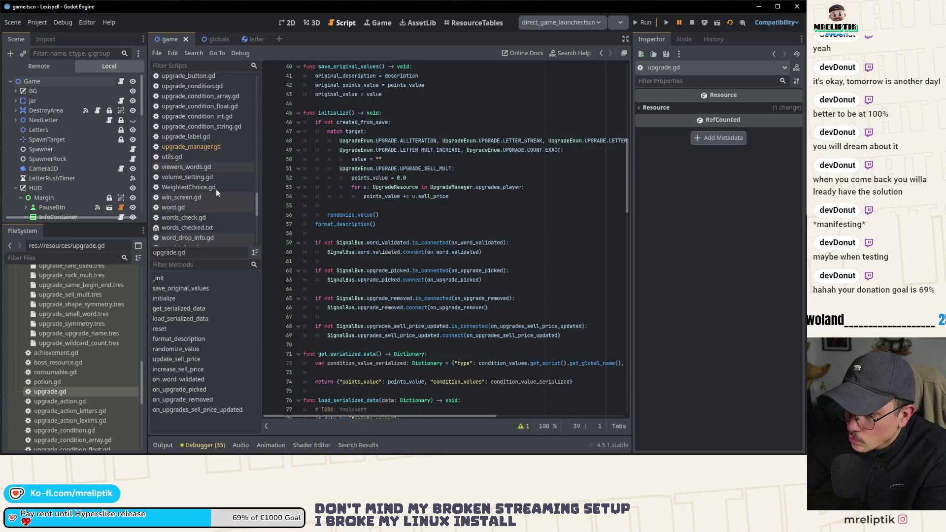
Open upgrade_manager.gd from the script list and browse its code
left_click(206, 146)
scroll(438, 254, "down", 10)
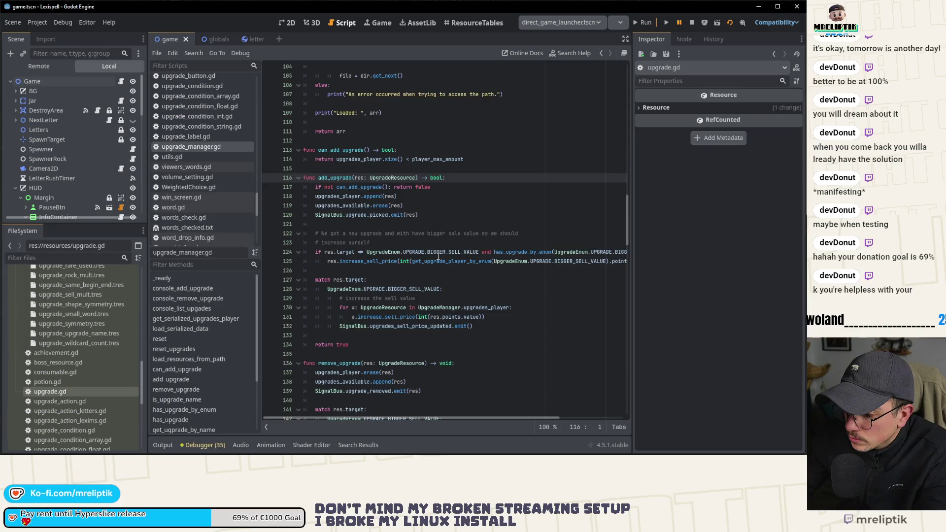
scroll(438, 256, "down", 4)
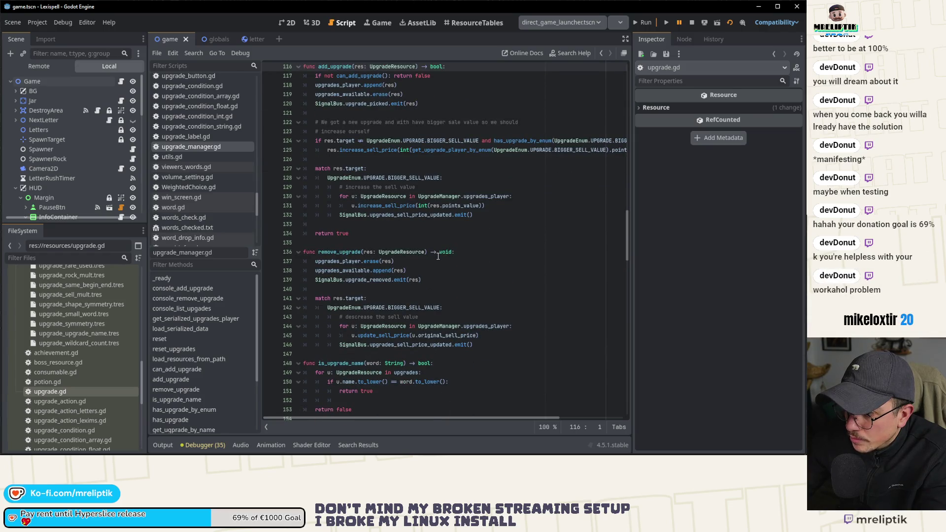
scroll(438, 256, "up", 3)
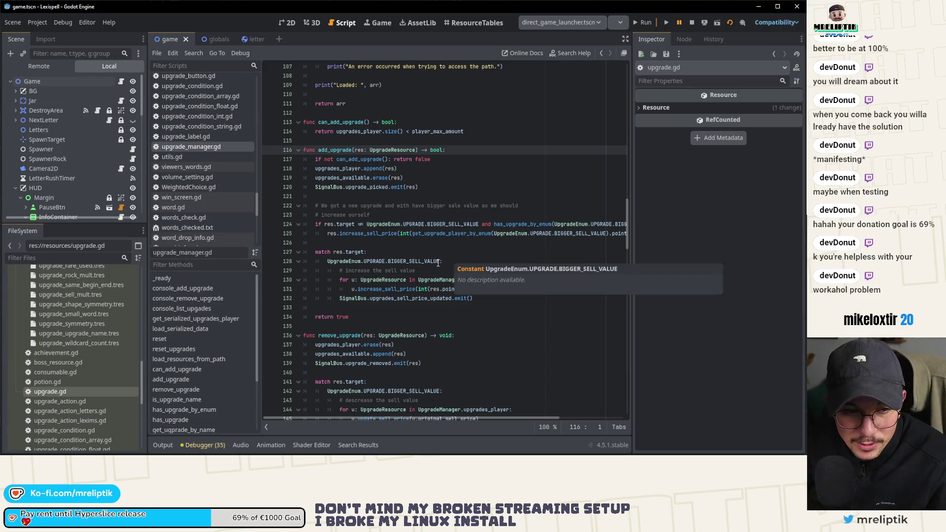
scroll(545, 247, "down", 2)
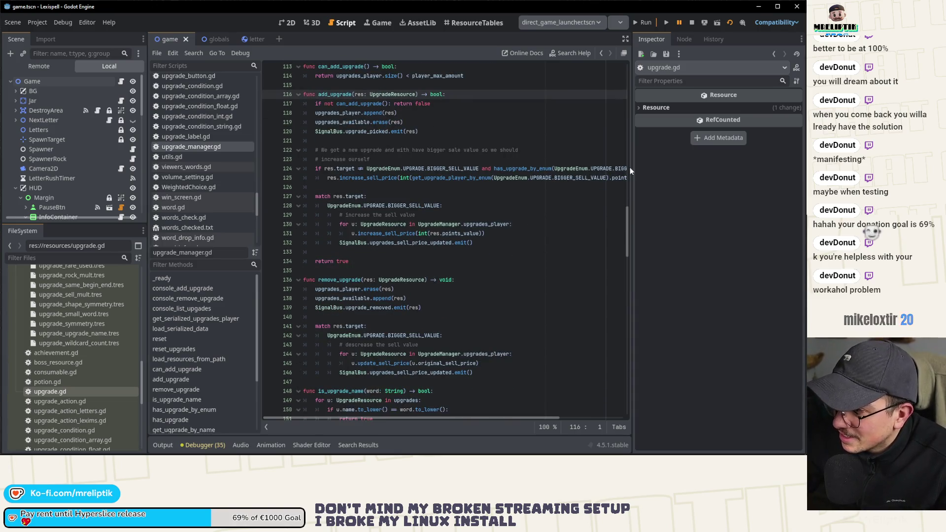
Widen the code area and jump to the get_serialized_upgrades_player function
left_click_drag(632, 167, 663, 166)
scroll(437, 201, "down", 4)
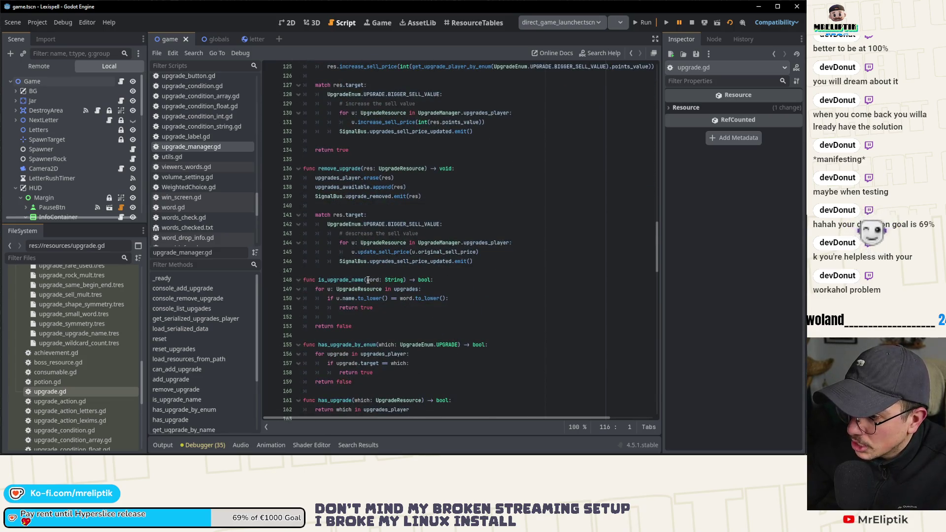
scroll(369, 253, "down", 6)
left_click(350, 262)
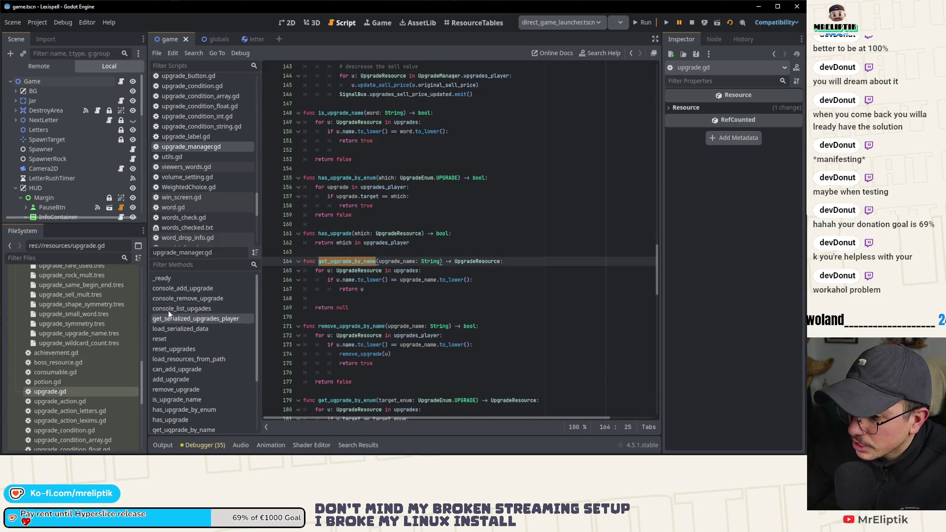
left_click(230, 319)
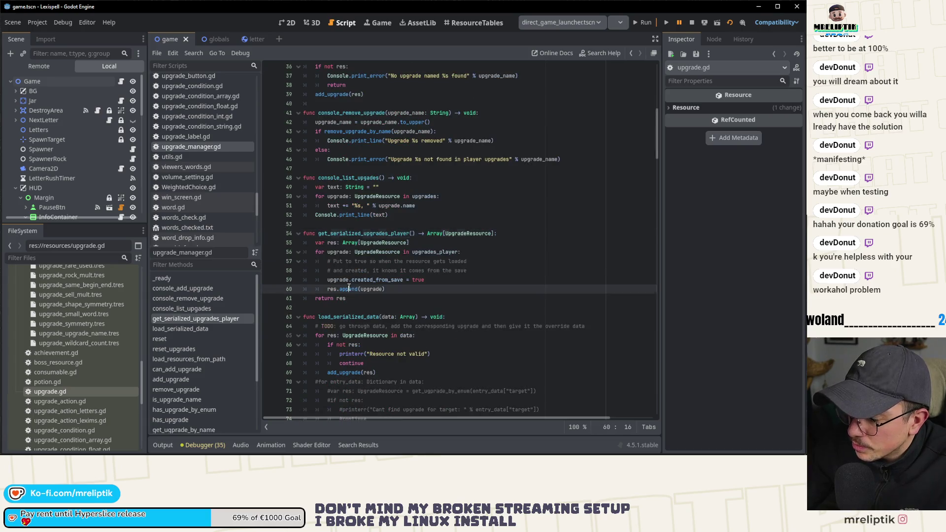
Change line 60 to res.append(var_to_str(upgrade)) and save upgrade_manager.gd
left_click(434, 279)
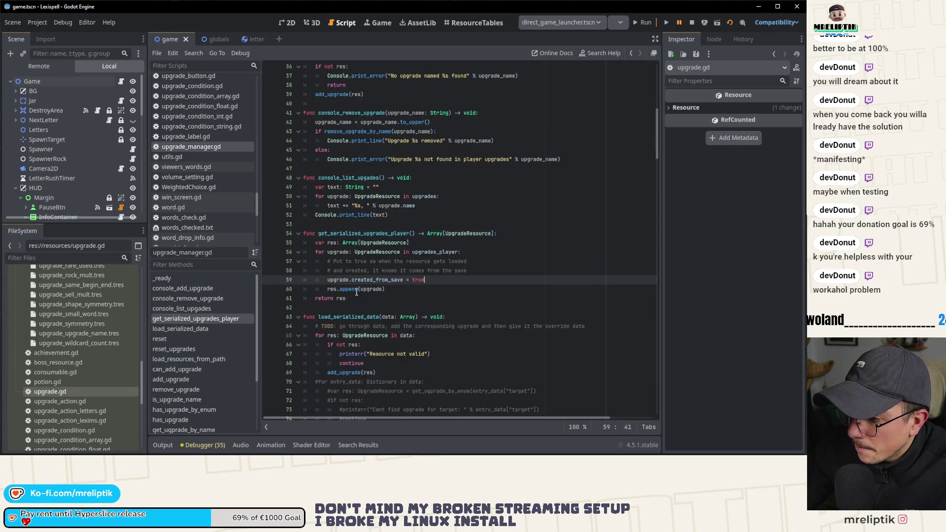
left_click(359, 290)
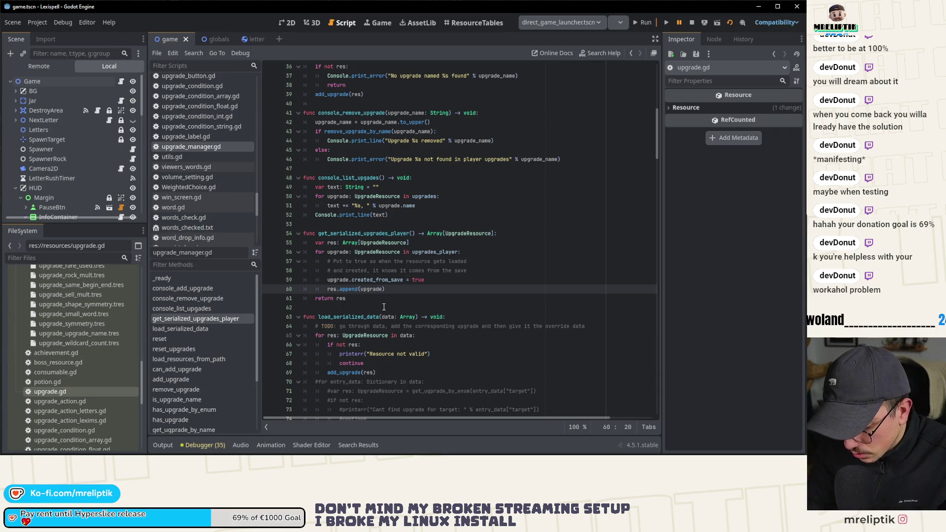
type("var")
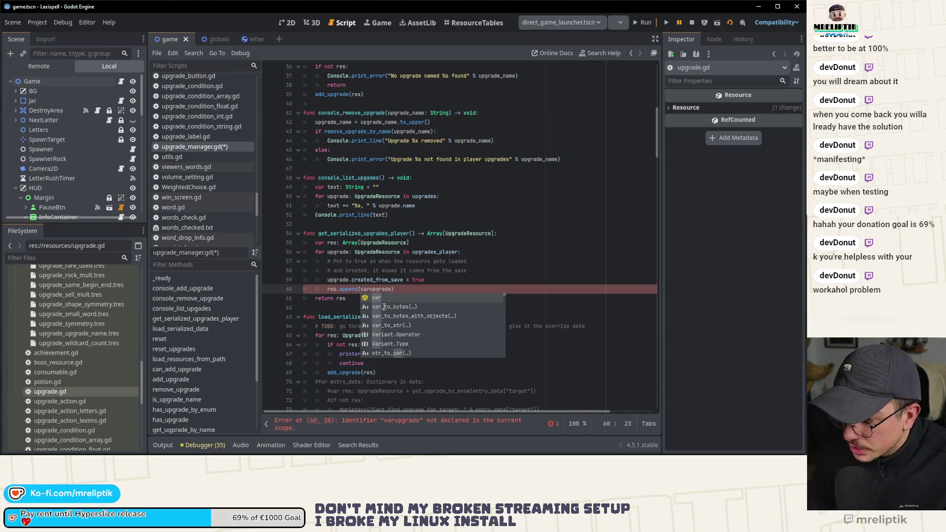
key("Return")
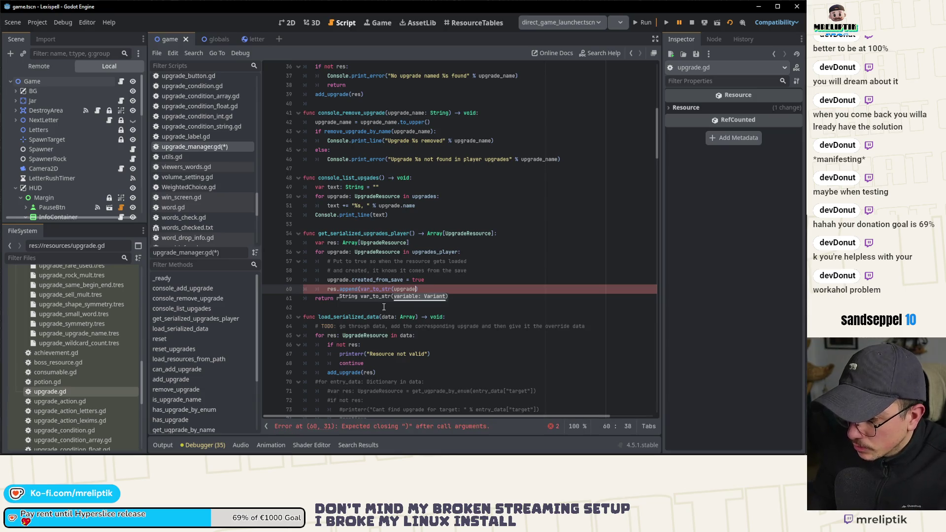
type("))")
key("ctrl+s")
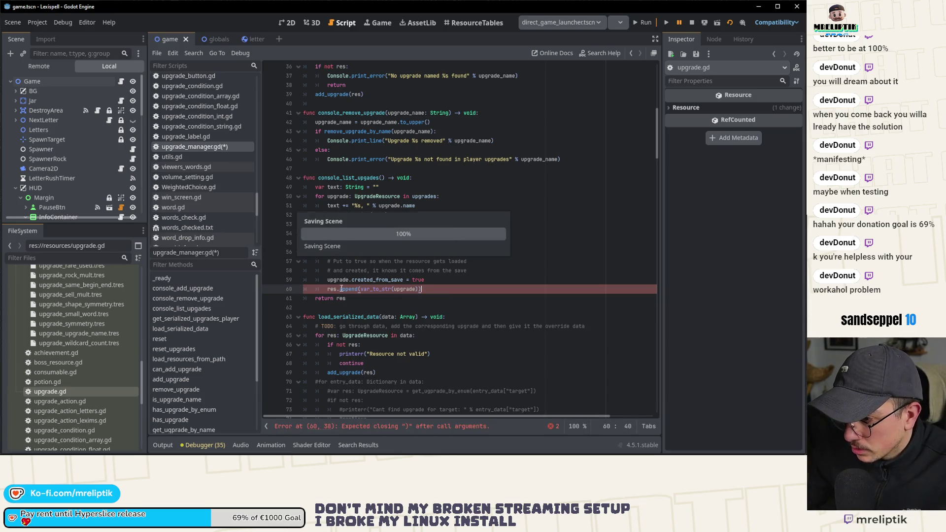
key("ctrl+s")
scroll(374, 291, "down", 2)
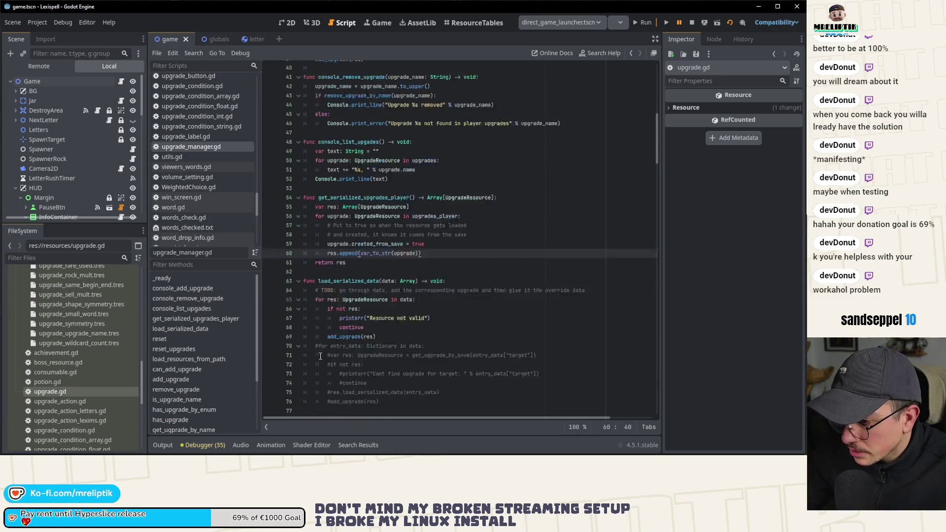
left_click(328, 270)
Change the line 65 loop variable's type to String and set a breakpoint on the loop
double_click(365, 280)
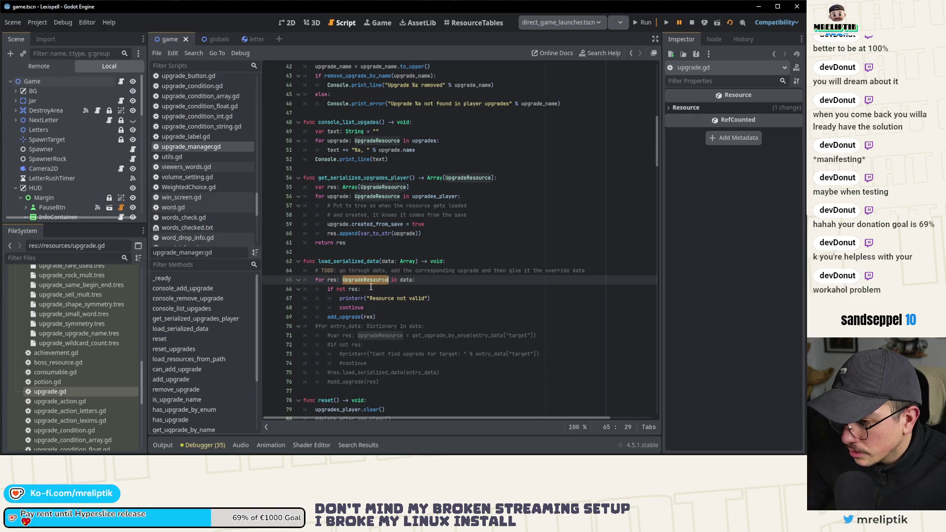
key("BackSpace")
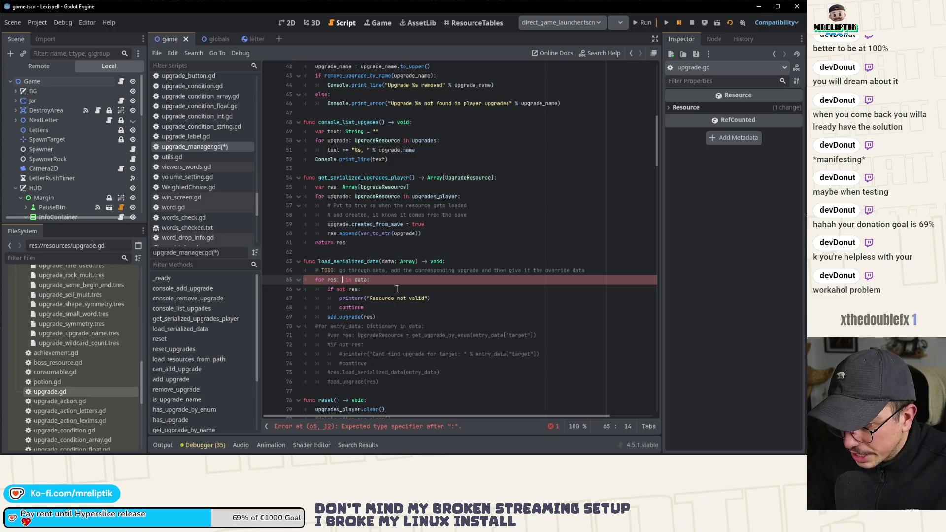
type("S")
type("tring")
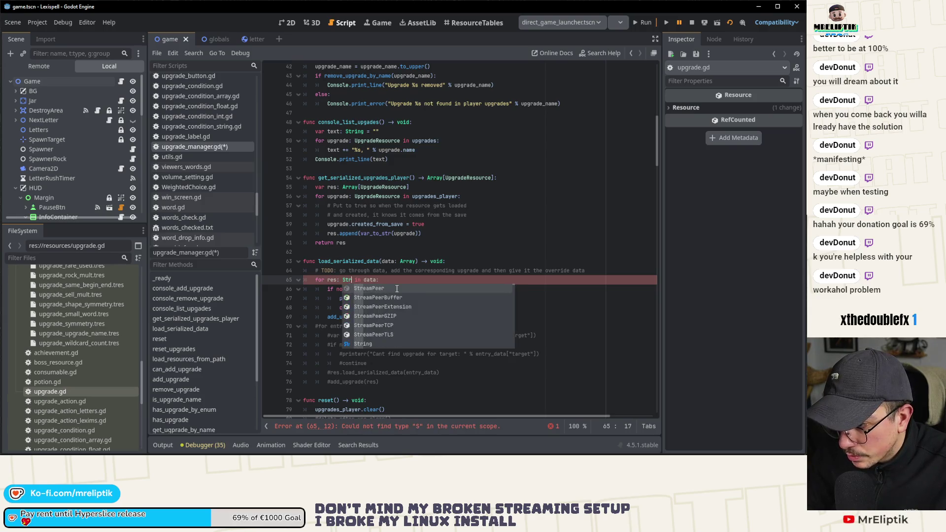
key("ctrl+s")
left_click(269, 283)
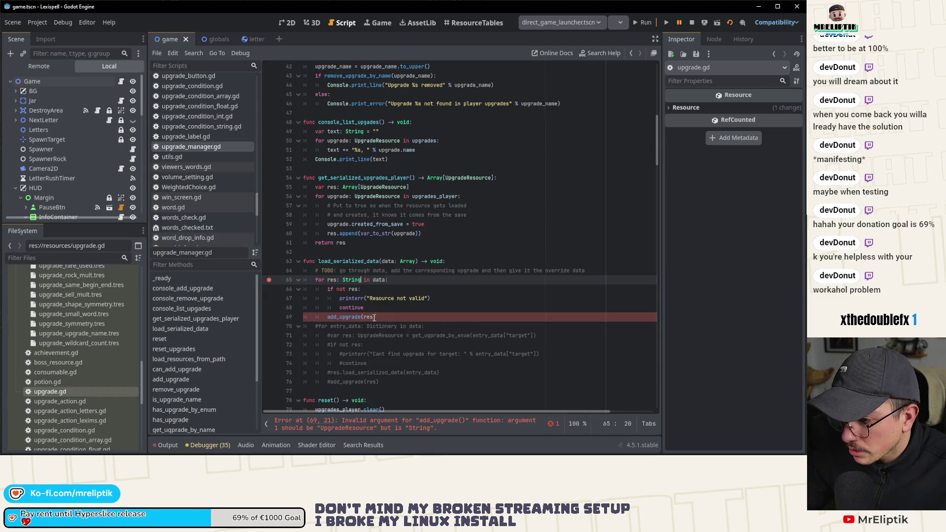
Add line 66: var upgrade: UpgradeResource = str_to_var(res)
key("Return")
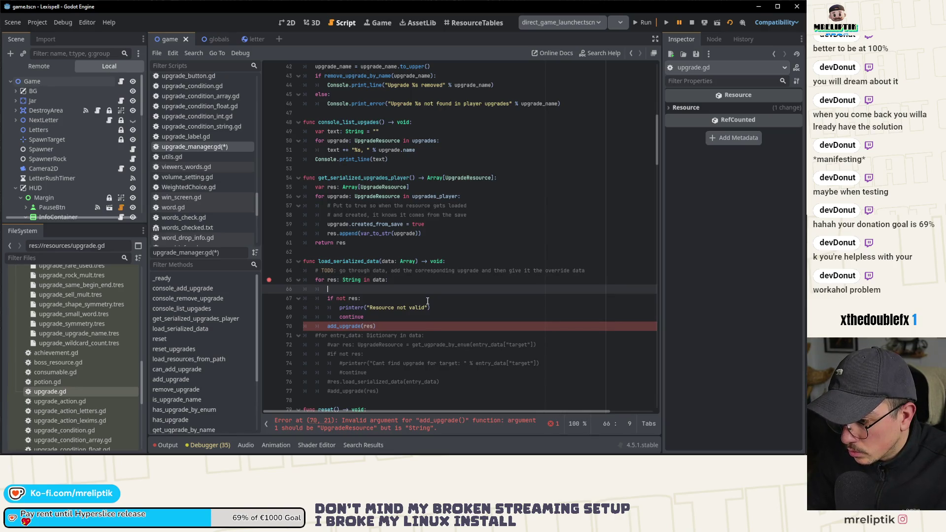
type("vpgrade:")
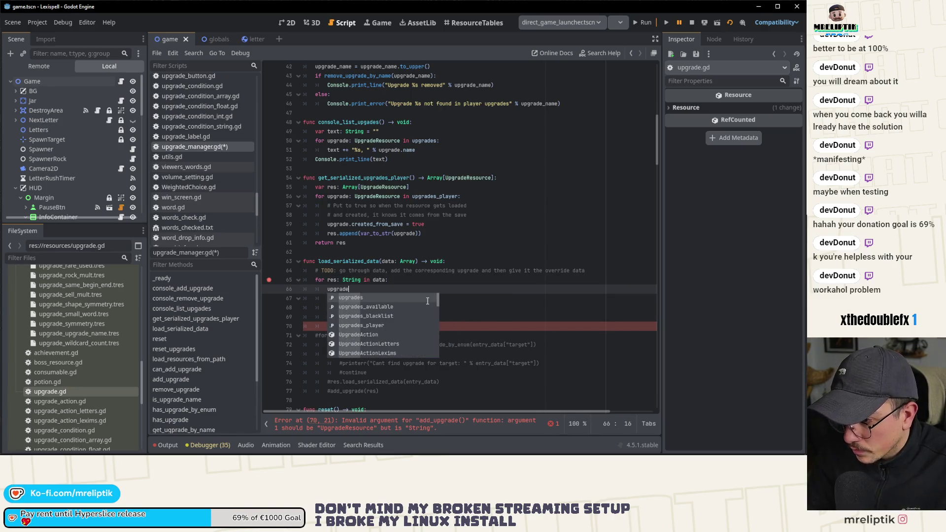
key("BackSpace")
key("BackSpace")
key("BackSpace")
key("BackSpace")
type("var")
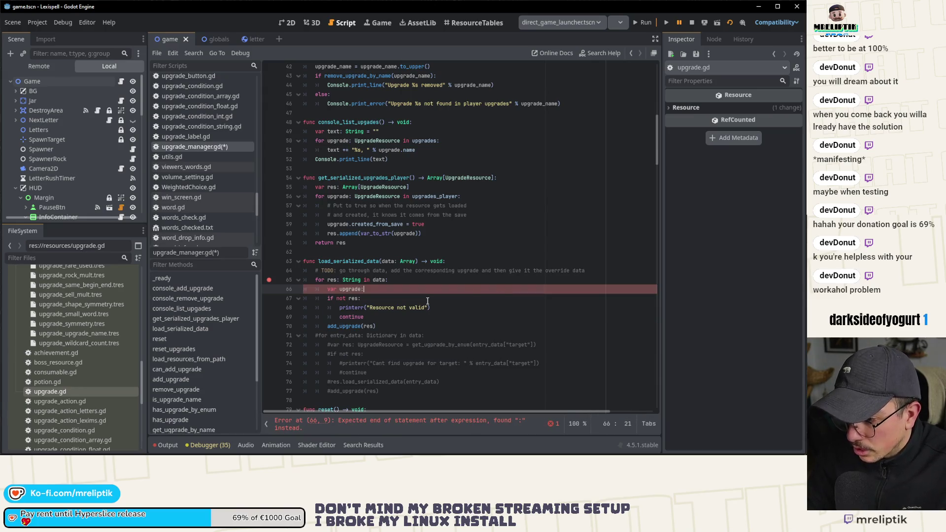
type(" UpgradeR")
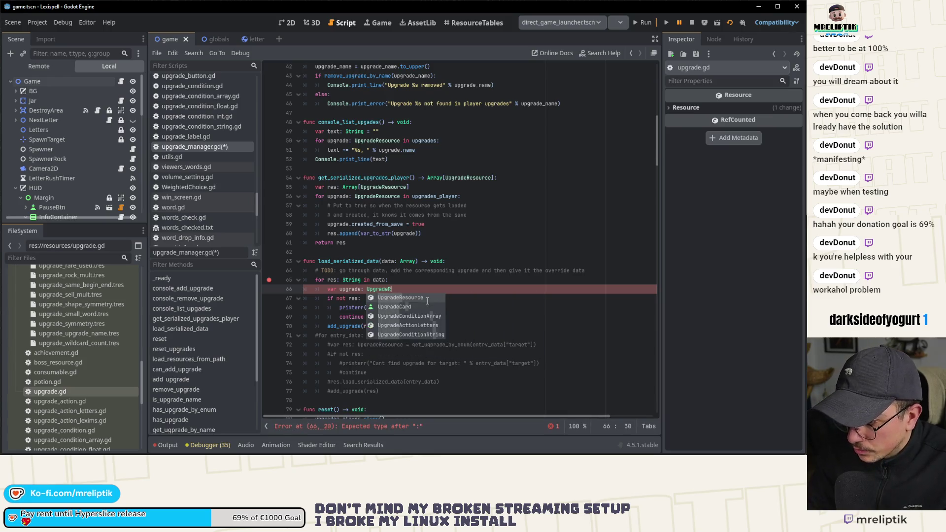
key("Return")
type("= ")
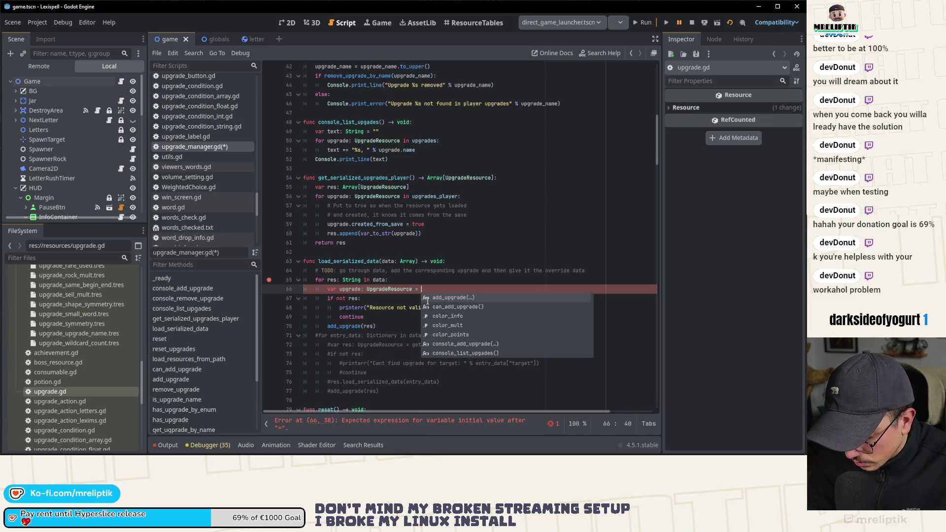
type("str_to_var(")
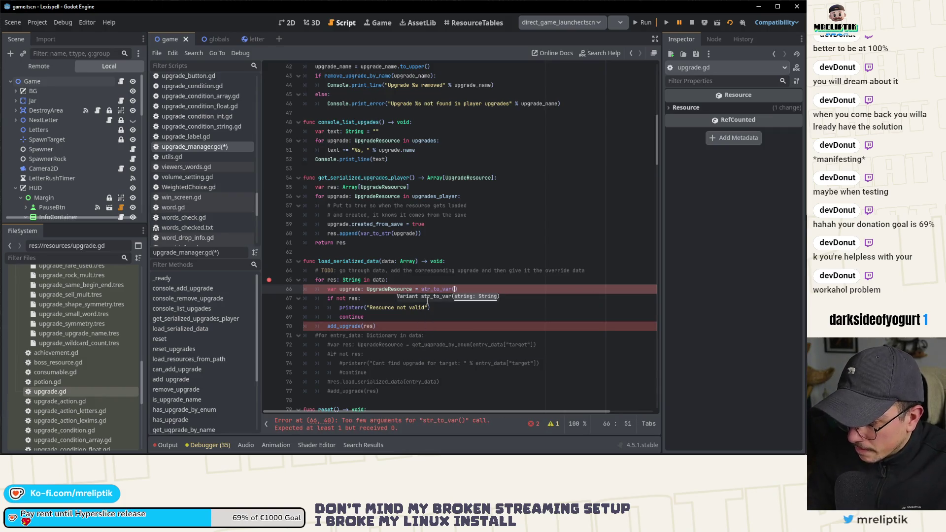
type("res")
Replace res with upgrade in the validity check and add_upgrade call, then save
double_click(350, 289)
key("ctrl+c")
double_click(350, 298)
key("ctrl+v")
double_click(368, 326)
key("ctrl+v")
key("ctrl+s")
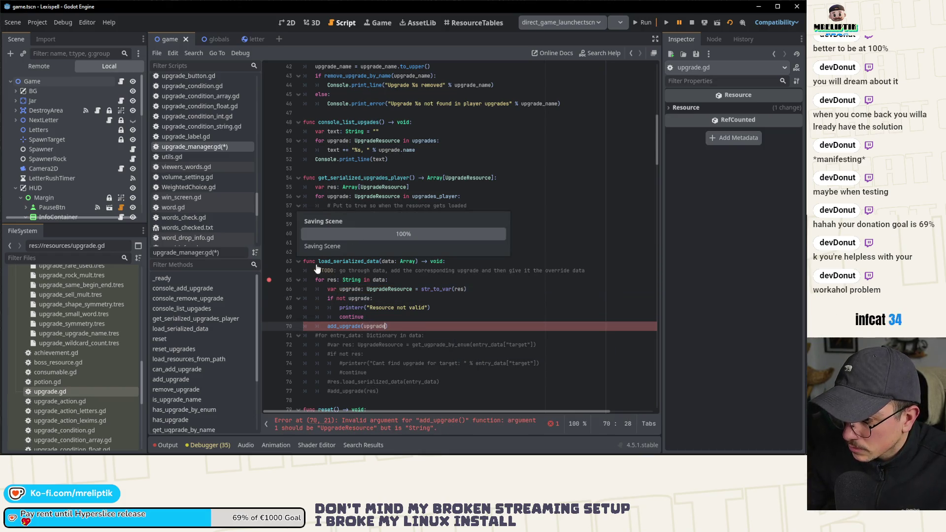
Restart the game, remove upgrade.gd's line 36 breakpoint, and resume to the Supported Inputs screen
left_click(691, 22)
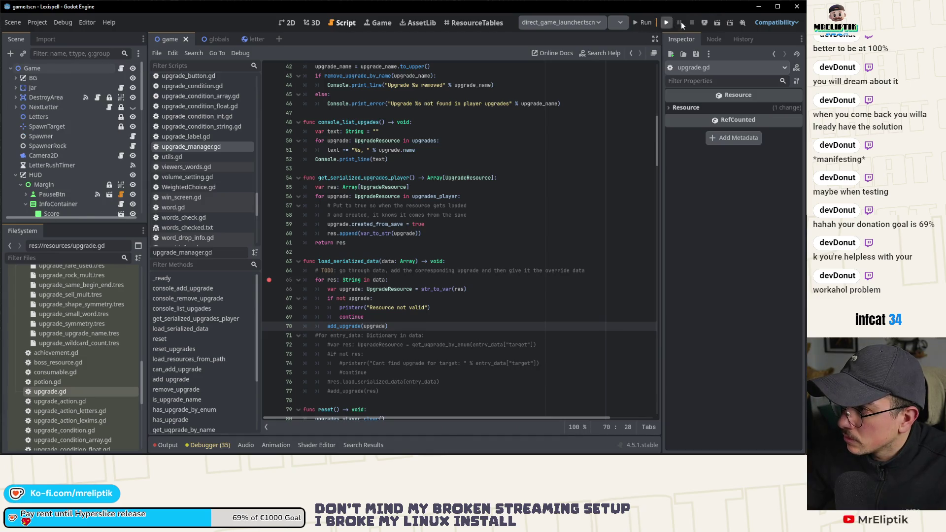
left_click(666, 23)
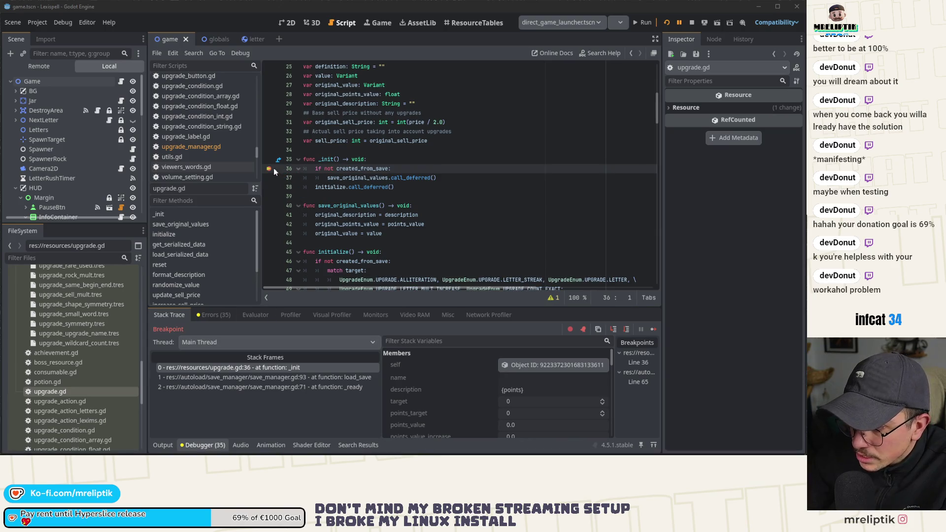
left_click(268, 169)
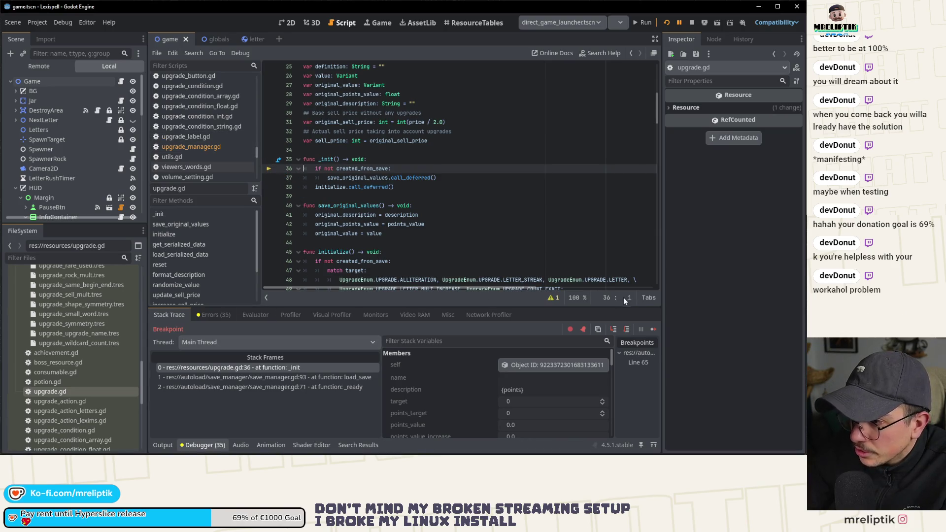
left_click(651, 330)
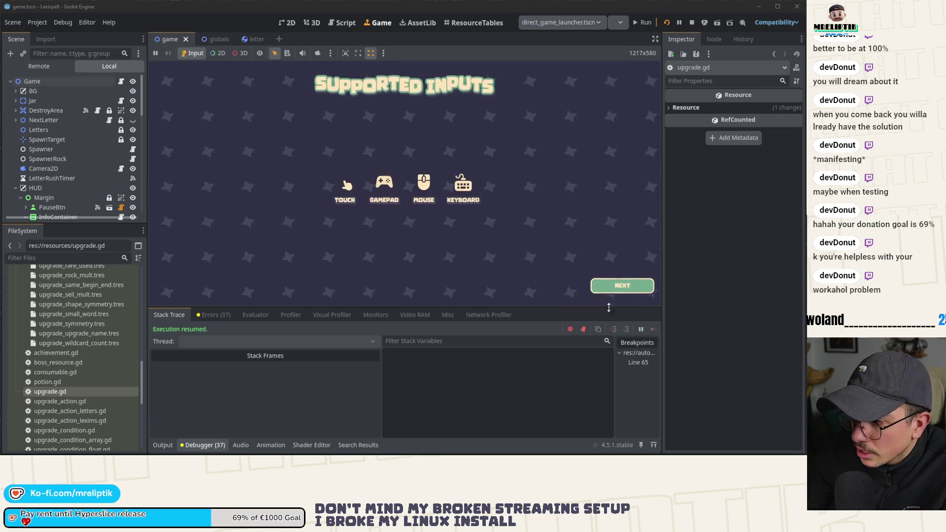
Start a fresh Classic Craft run in English rather than resuming the old one
left_click(487, 232)
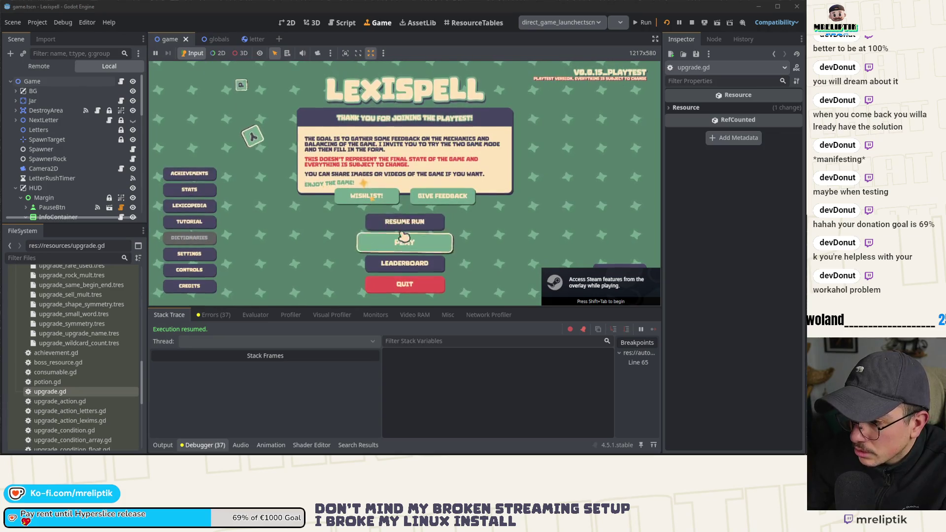
left_click(408, 242)
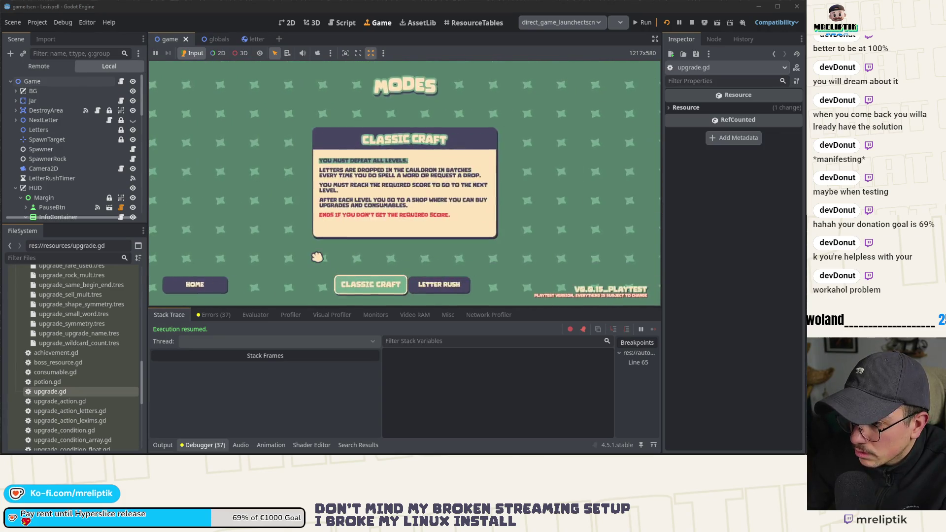
left_click(418, 286)
left_click(386, 288)
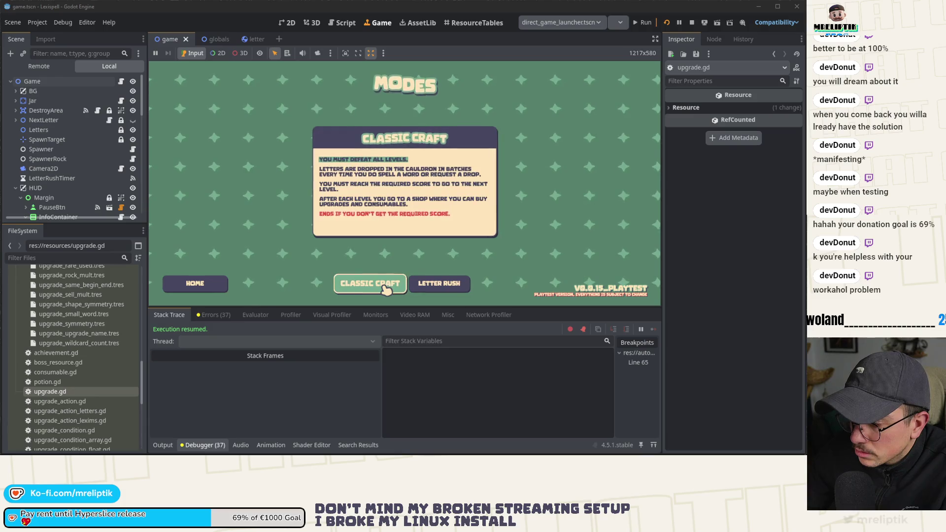
left_click(386, 289)
left_click(433, 213)
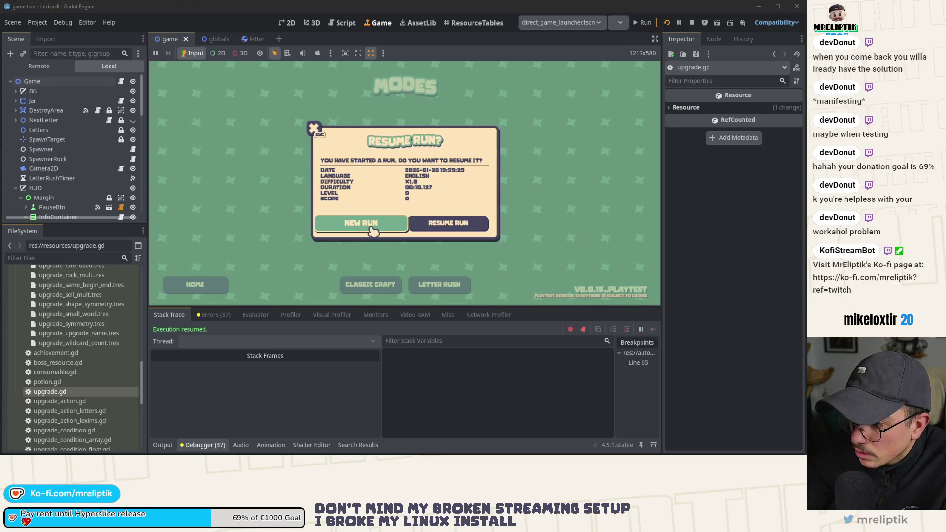
left_click(372, 228)
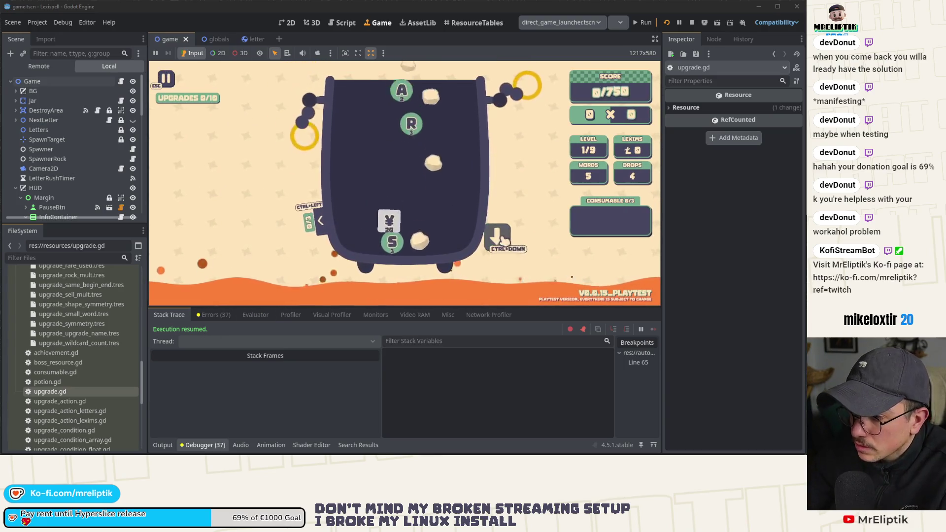
Add the EXACT COUNT upgrade via the developer console, then return home and quit the game
key("grave")
key("grave")
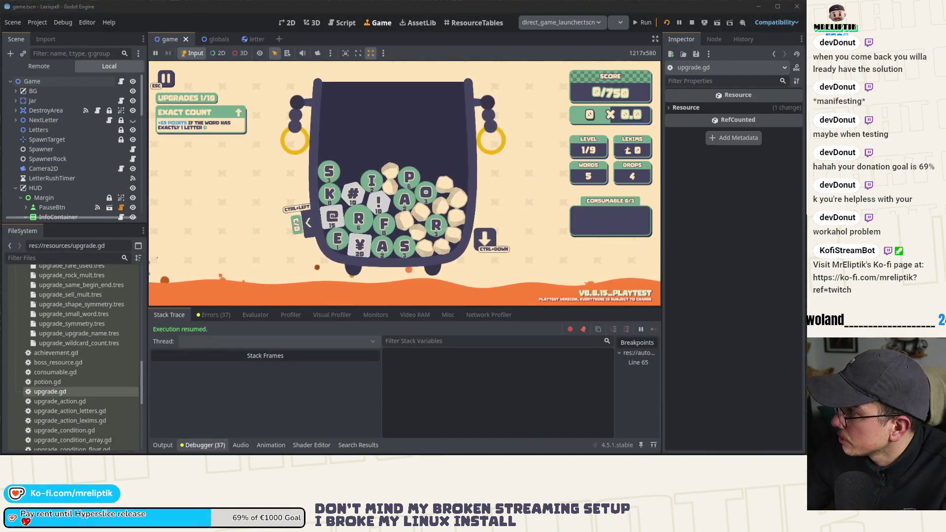
key("Escape")
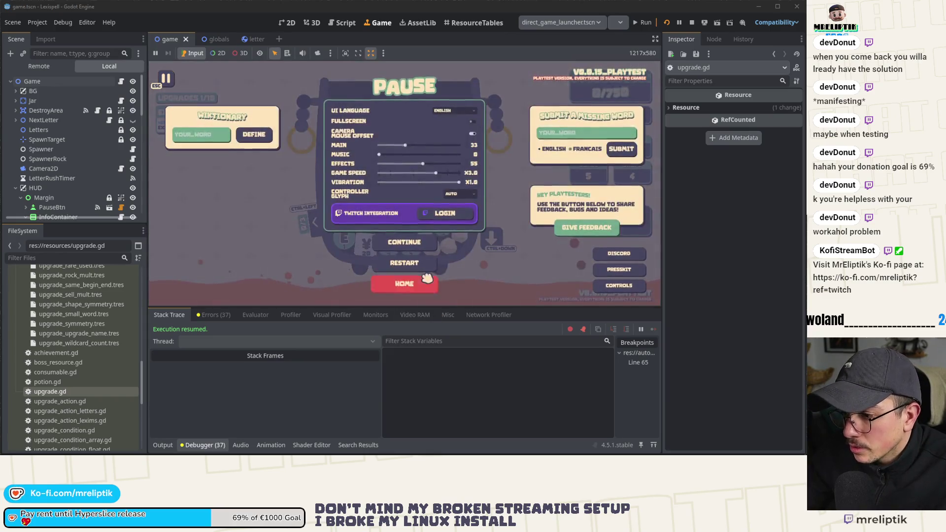
left_click(449, 266)
key("Escape")
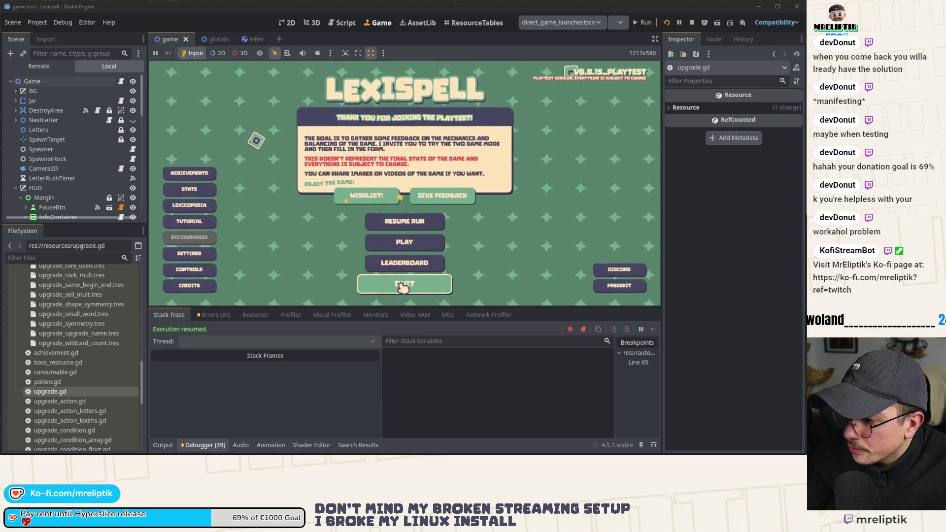
left_click(403, 286)
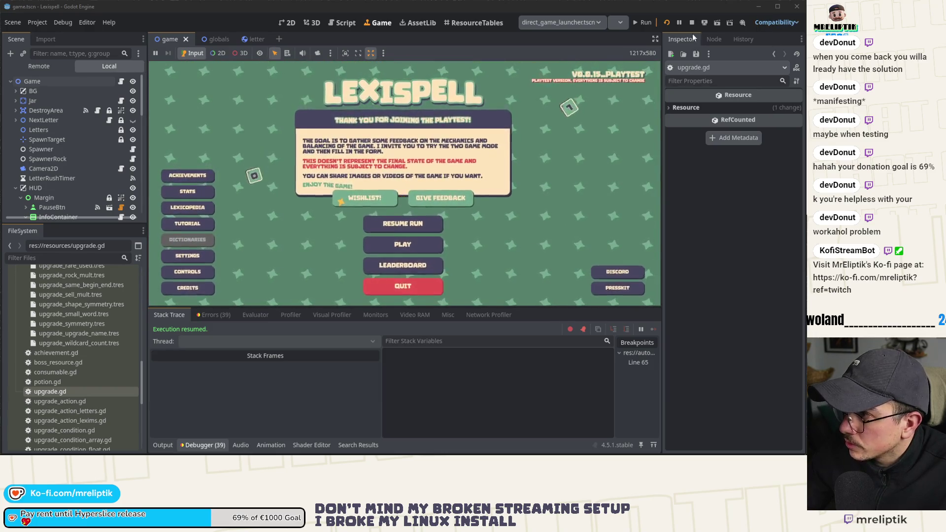
key("alt+Tab")
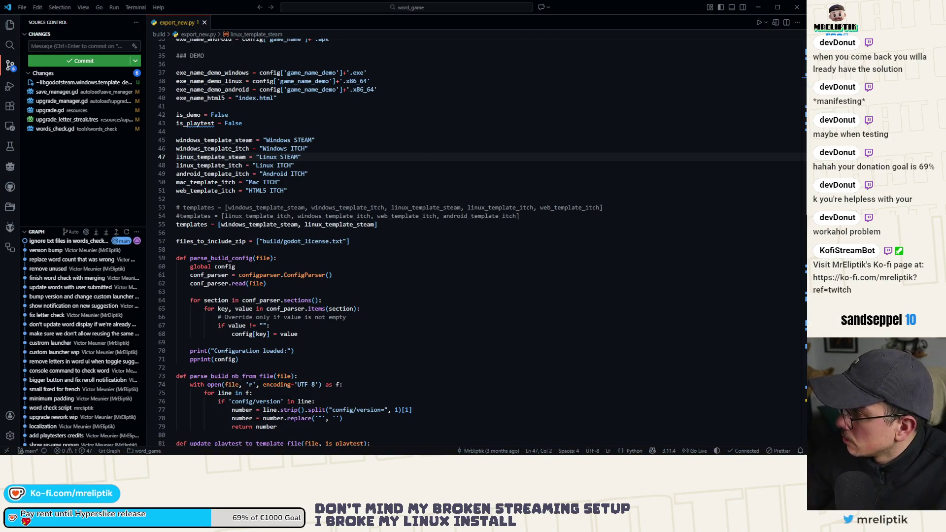
Open save.json in VS Code and format it as multi-line JSON to inspect the upgrades entry
left_click_drag(334, 30, 327, 22)
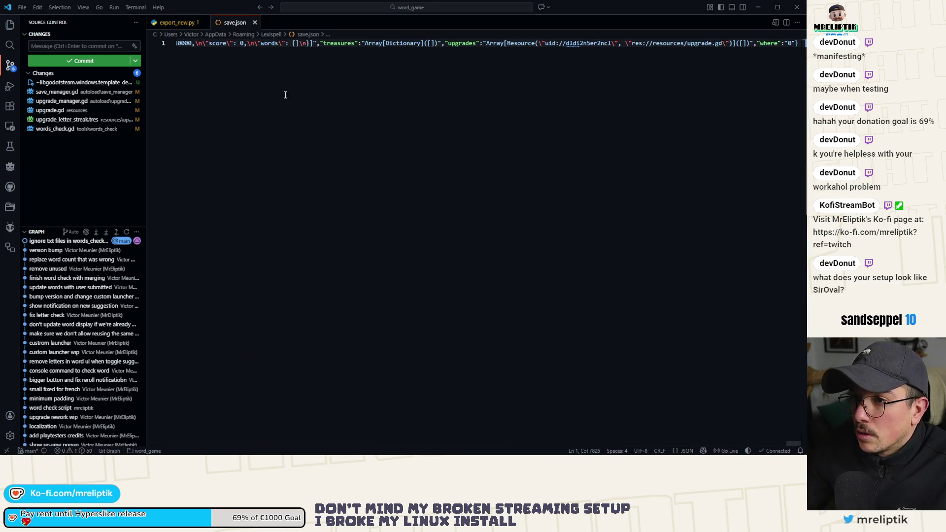
right_click(286, 95)
left_click(322, 167)
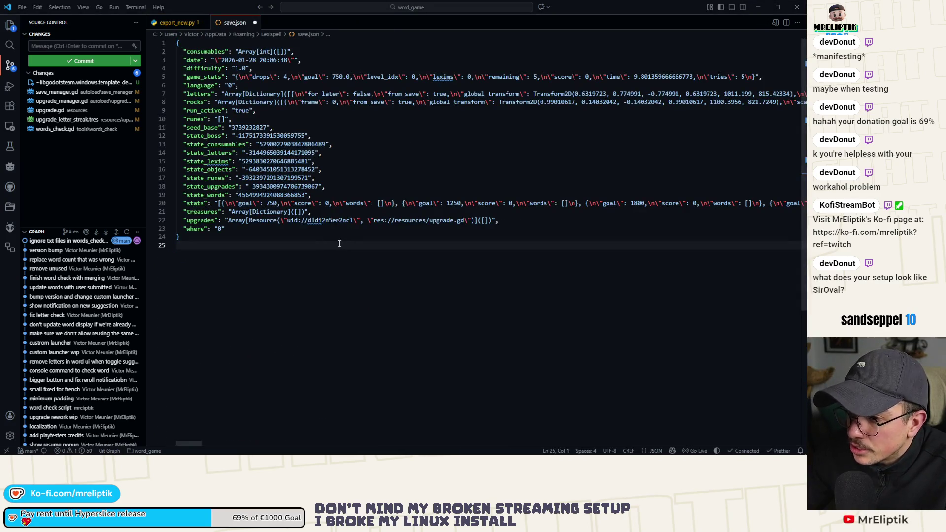
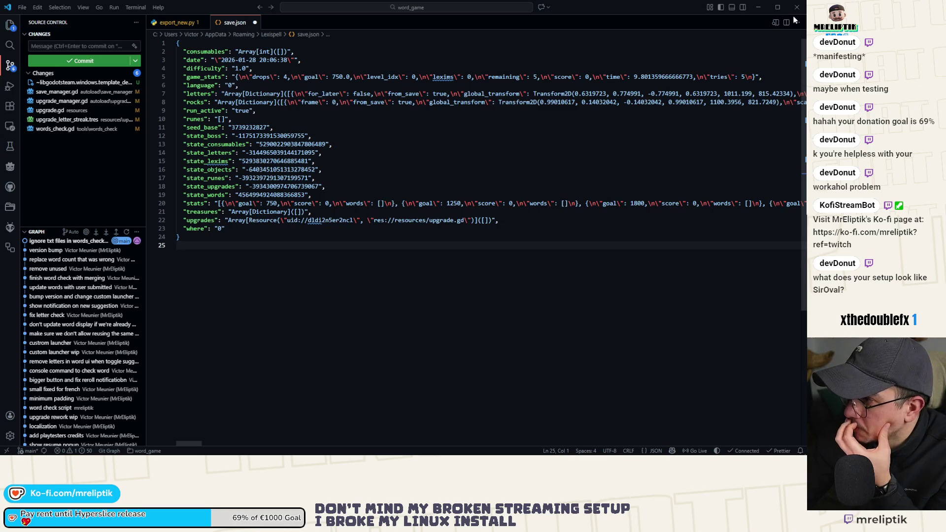
Minimize Visual Studio Code so the Godot editor showing upgrade.gd is visible again
left_click(760, 7)
scroll(347, 203, "up", 2)
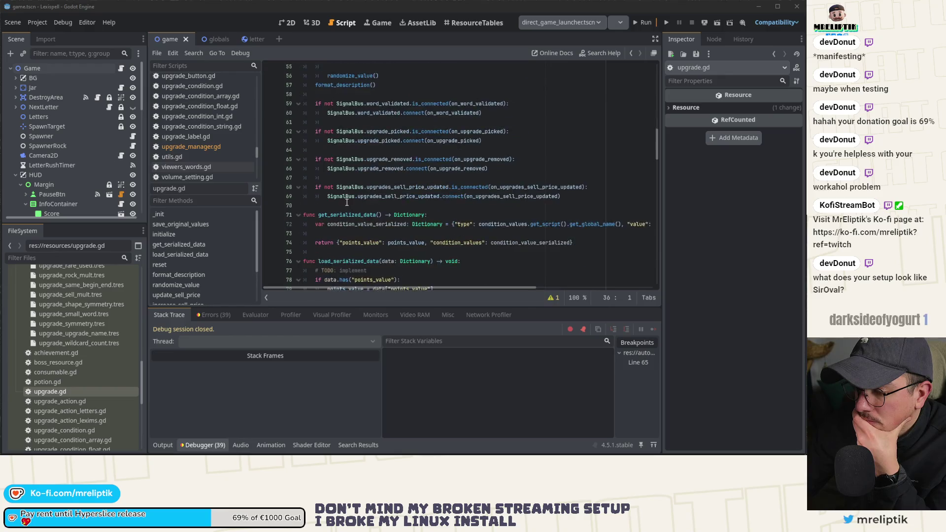
Open upgrade_manager.gd, add a breakpoint on line 60, and run the game in debug
left_click(200, 146)
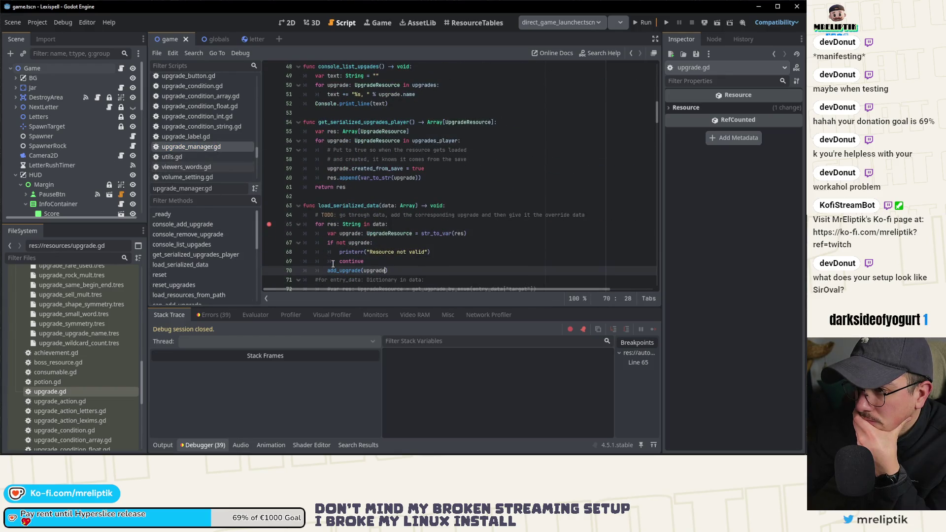
left_click(269, 178)
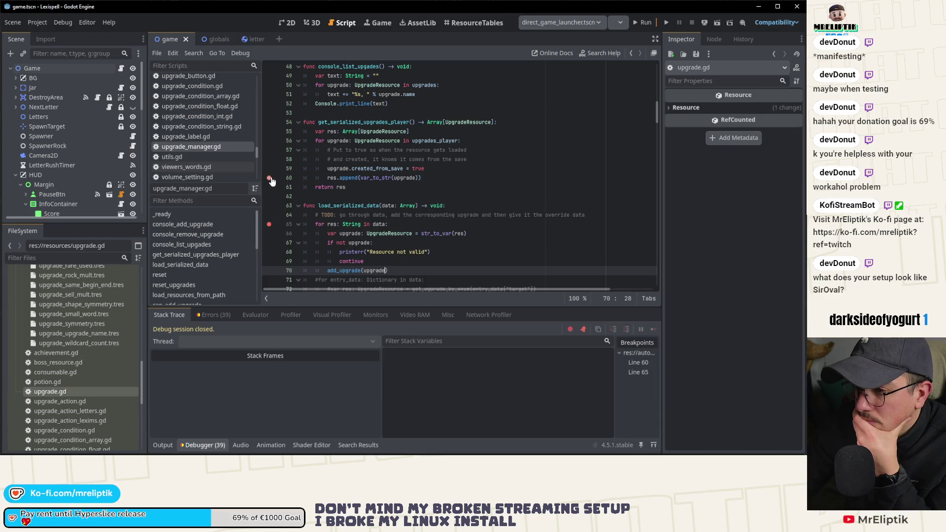
left_click(666, 22)
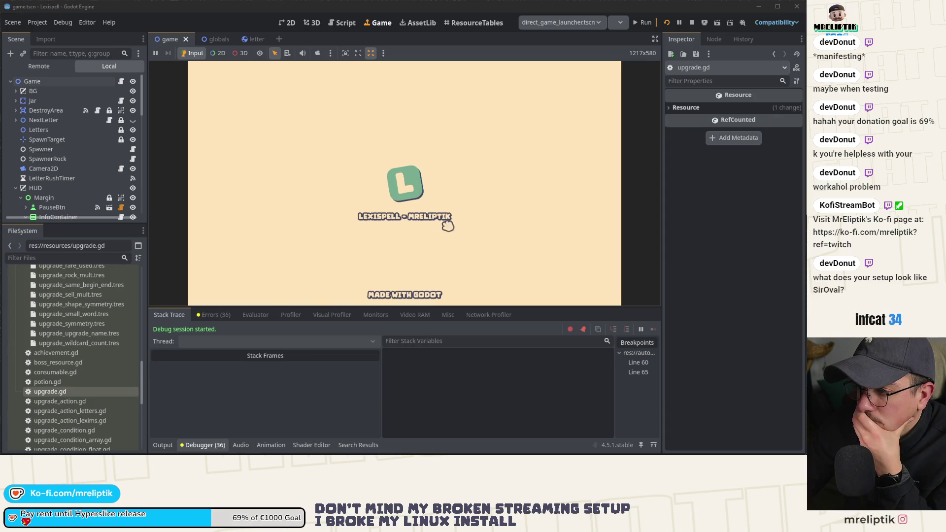
Click through the intro screens and start a new Classic Craft run in English
left_click(614, 292)
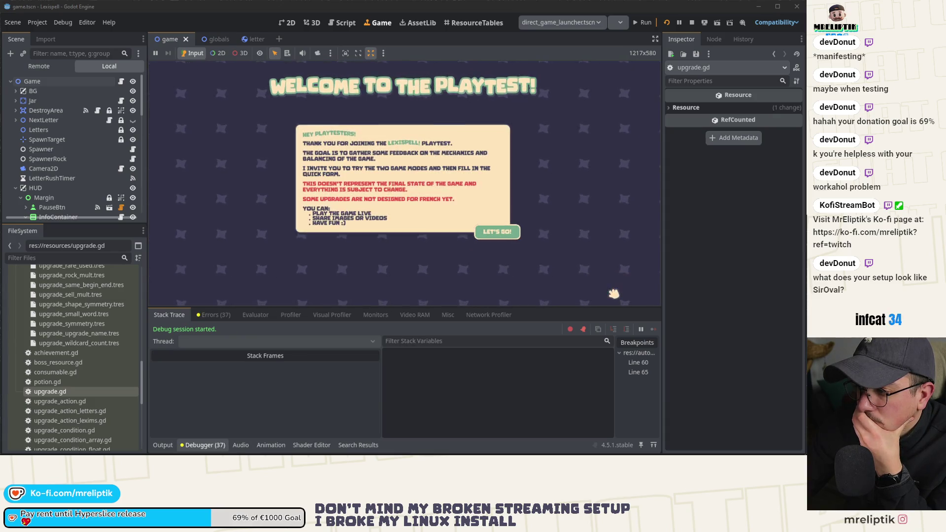
left_click(509, 233)
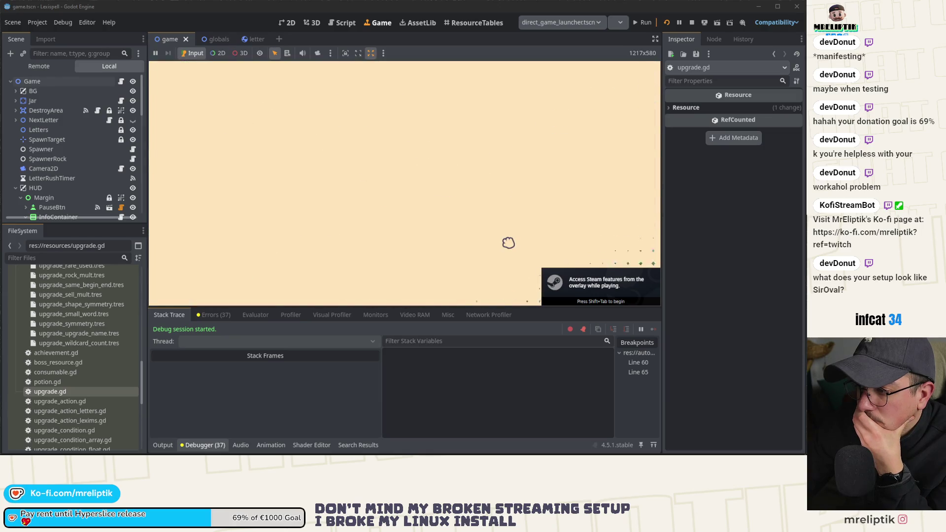
left_click(383, 246)
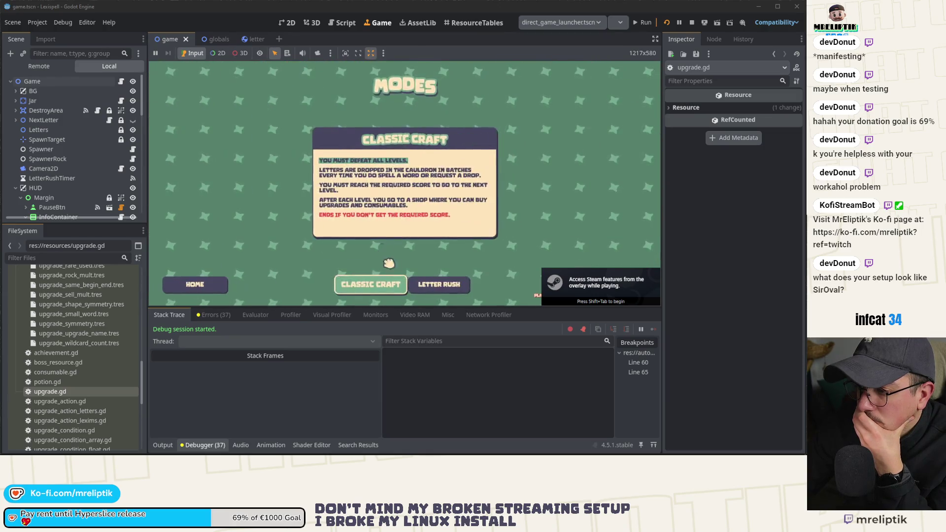
left_click(370, 284)
left_click(436, 213)
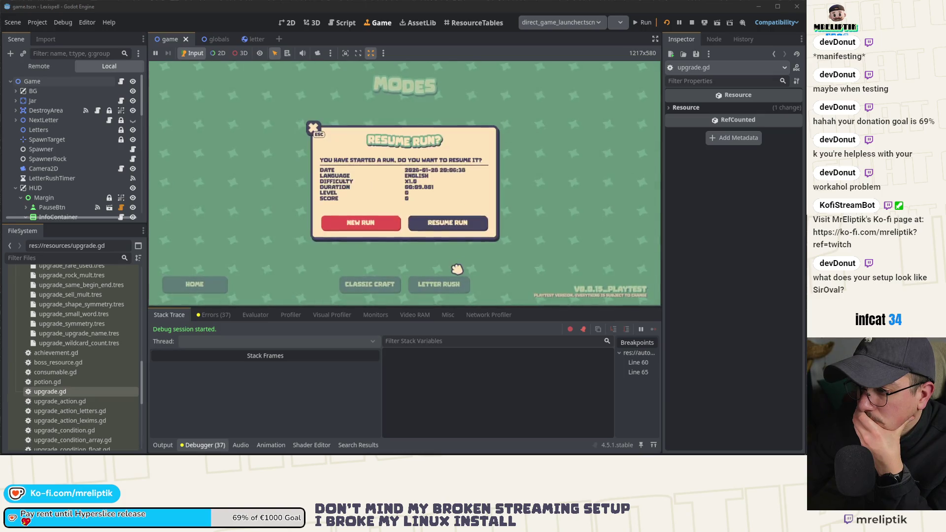
left_click(360, 223)
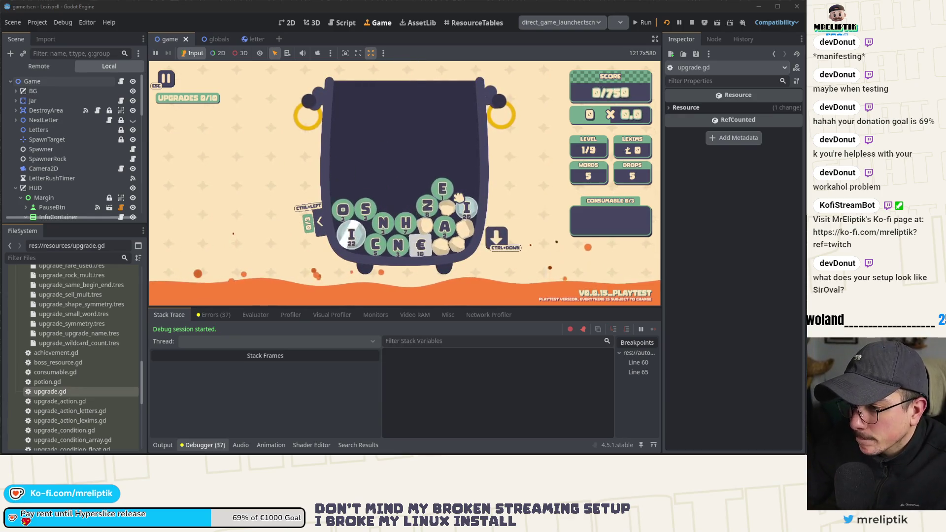
Add the EXACT COUNT upgrade via the dev console, capture the card, then pause and go home
key("grave")
key("Return")
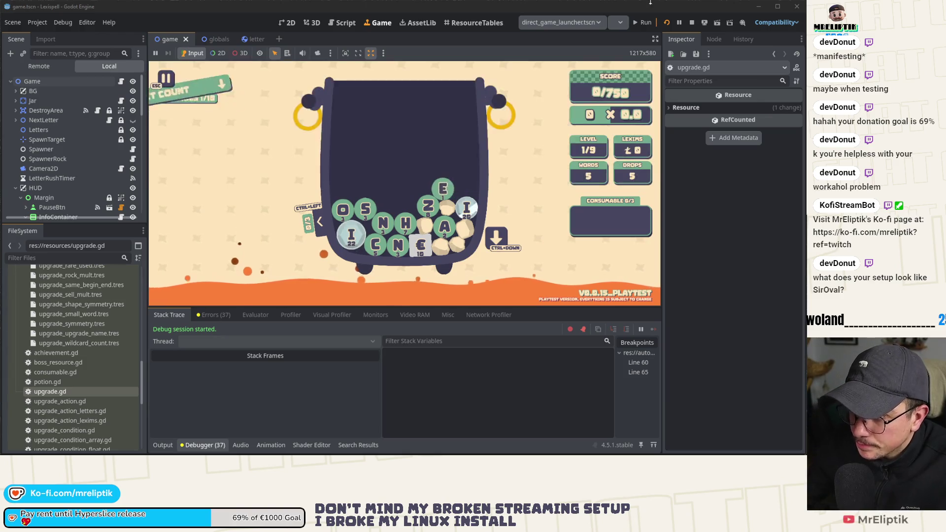
mouse_move(231, 117)
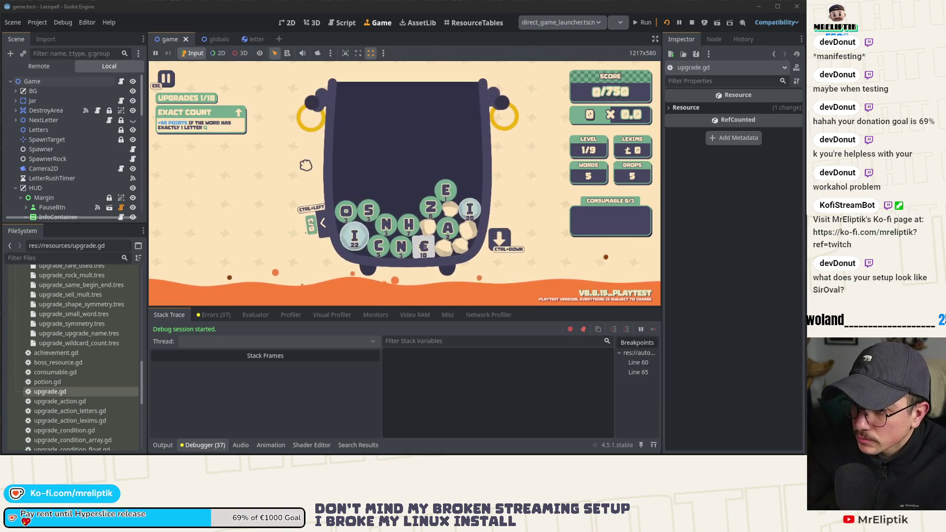
key("Print")
left_click_drag(138, 84, 306, 185)
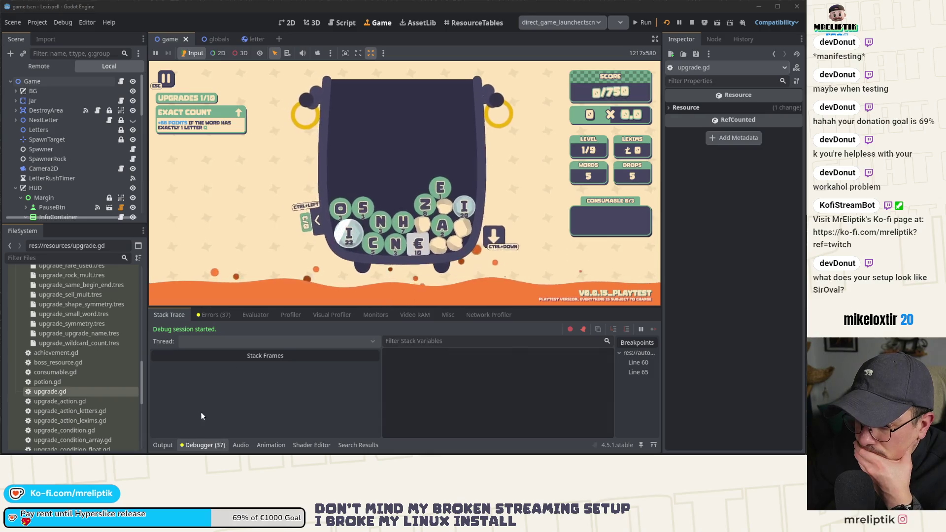
key("Escape")
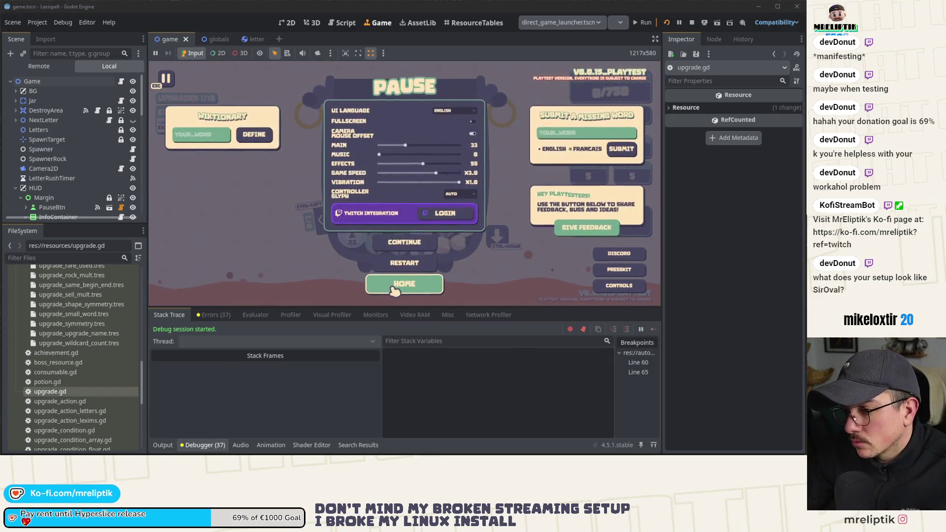
left_click(403, 284)
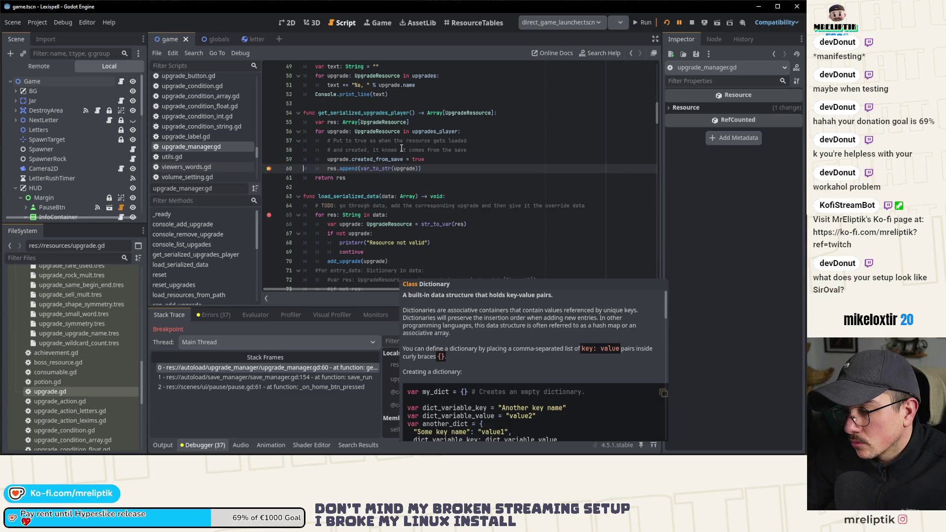
Step over the line 60 breakpoint and inspect the res array in Locals
mouse_move(400, 168)
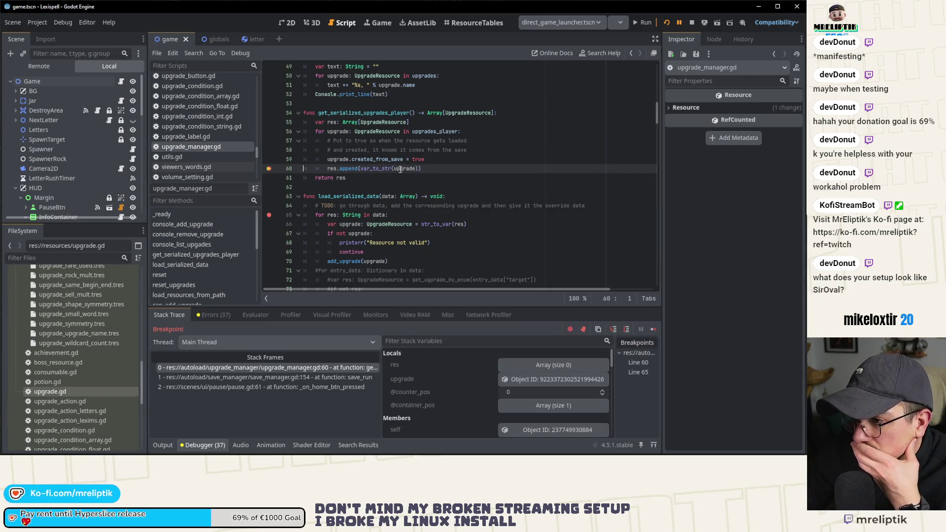
left_click(613, 329)
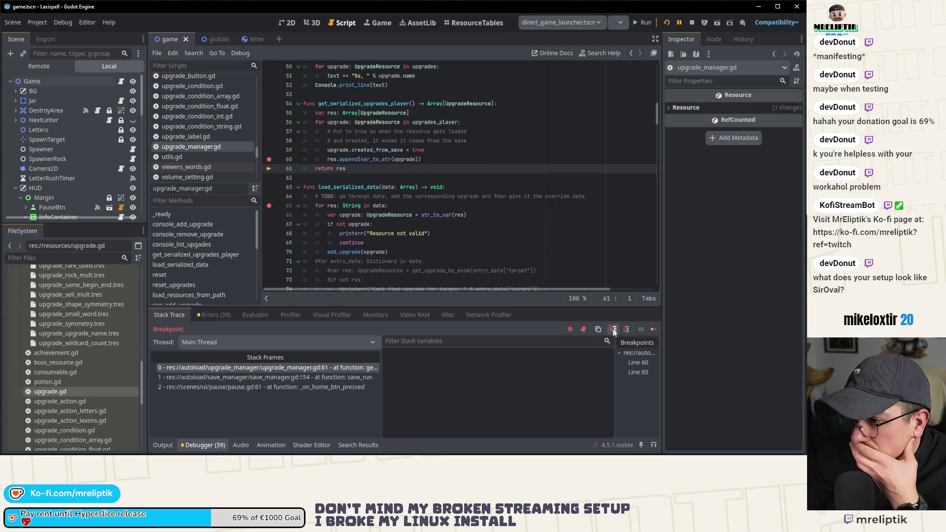
left_click(556, 366)
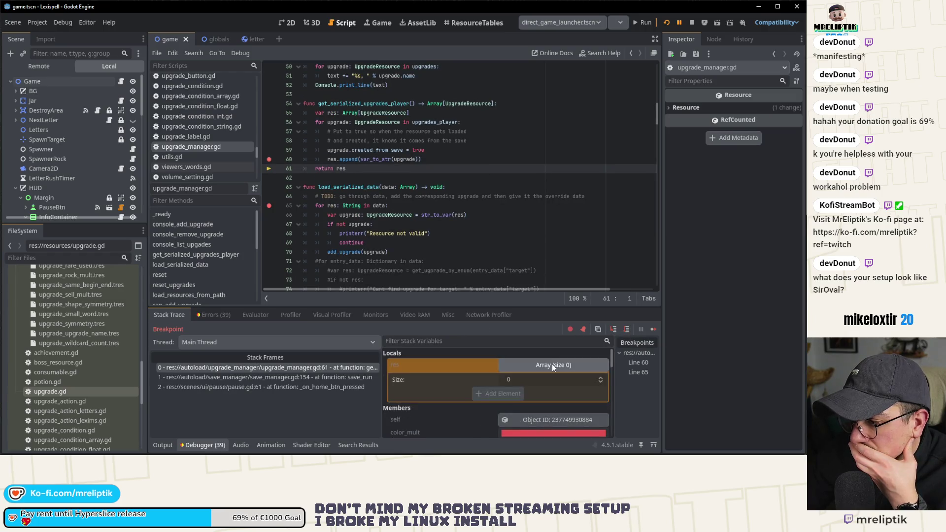
left_click(552, 364)
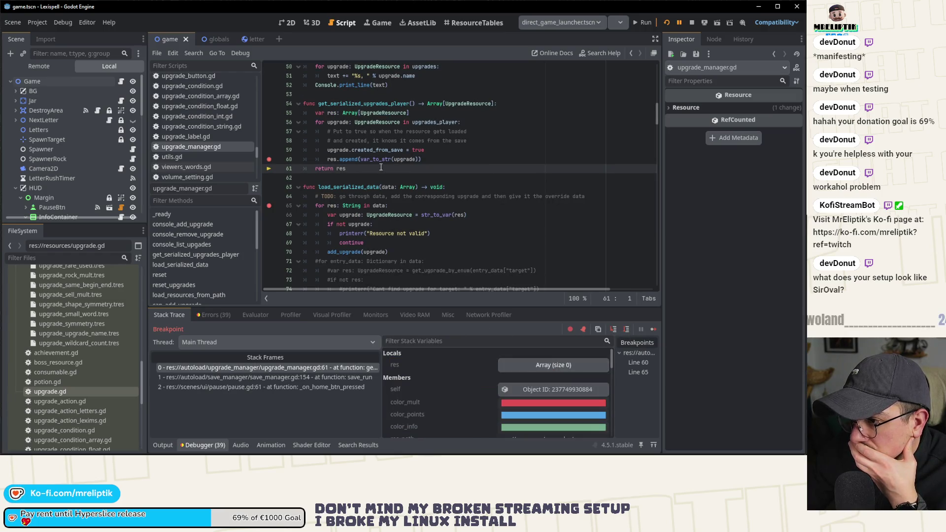
Show the debugger's errors about pushing a String into the Object-typed array
mouse_move(371, 159)
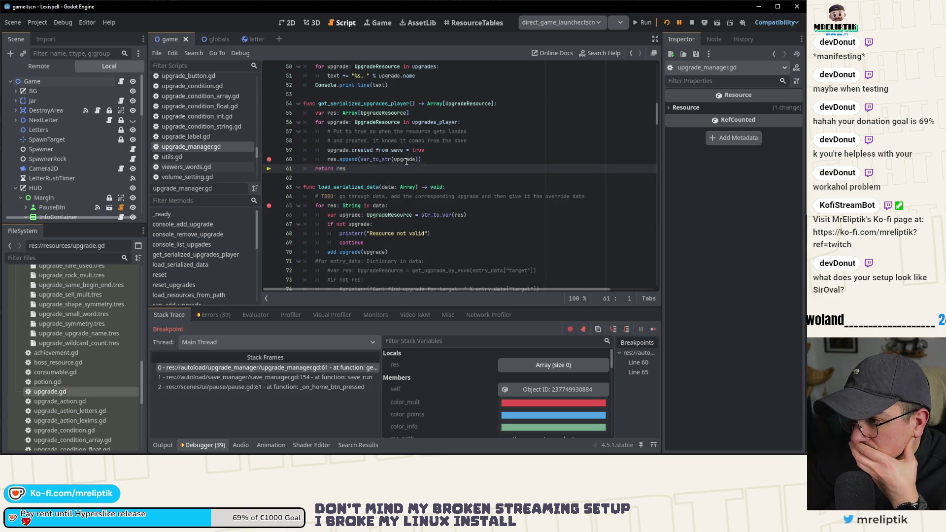
left_click(215, 315)
scroll(276, 394, "down", 5)
mouse_move(335, 420)
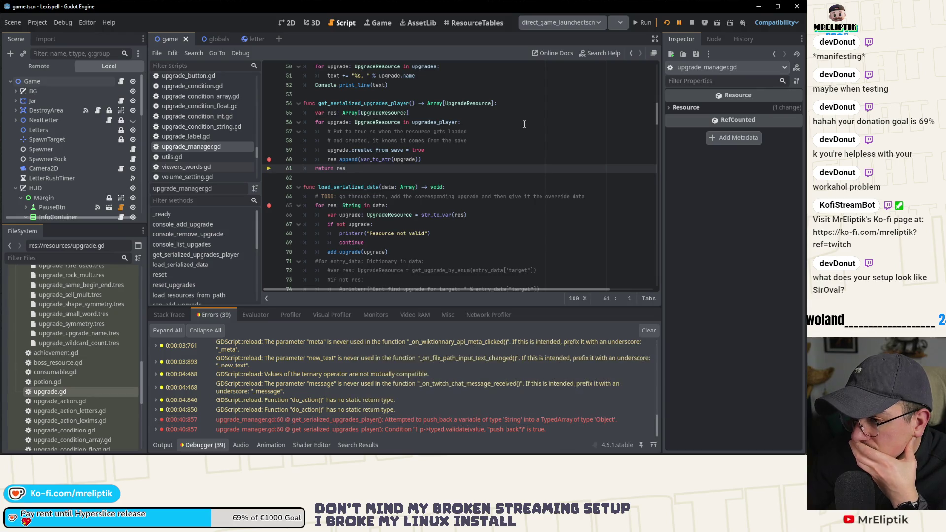
Stop the debug session and change line 54's return type to String
key("F8")
double_click(468, 103)
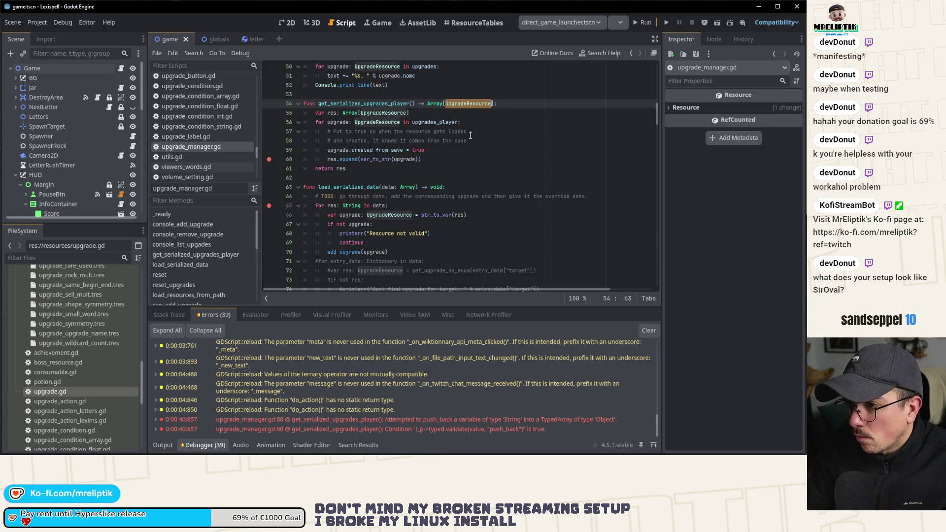
type("Srt")
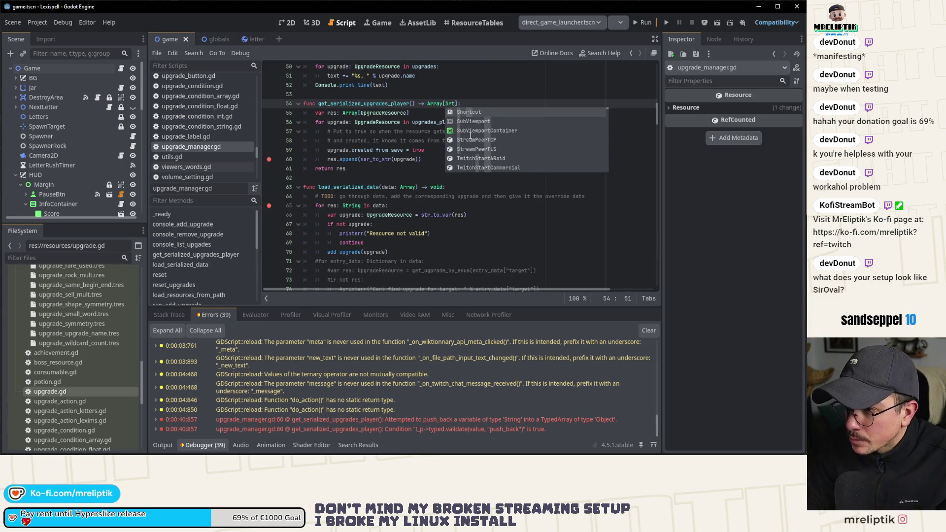
key("BackSpace")
key("BackSpace")
type("tring")
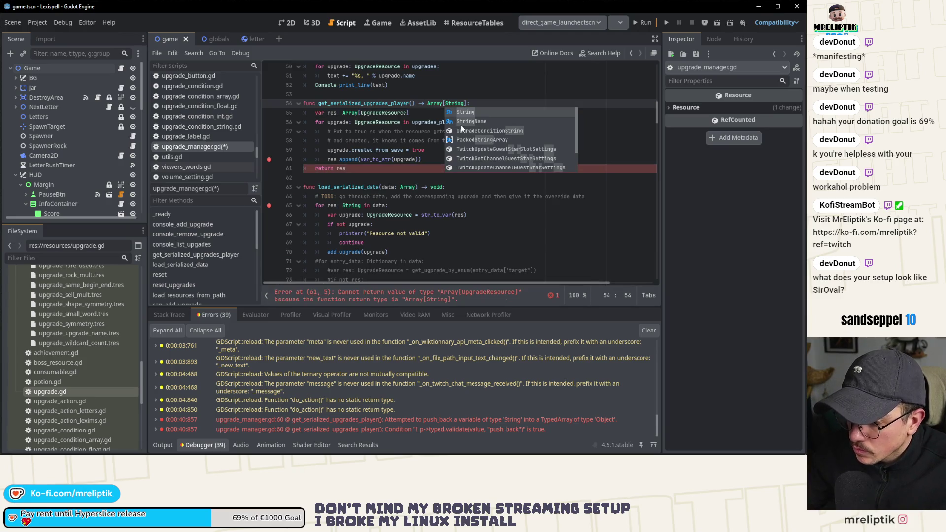
left_click(374, 159)
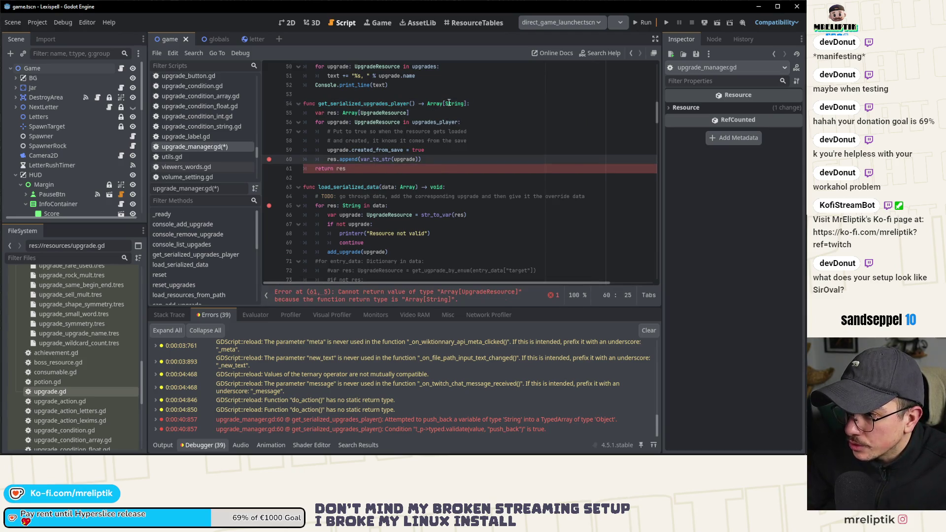
Make the res array an Array[String] and save the script
double_click(365, 104)
double_click(384, 113)
type("String")
double_click(373, 122)
type("String")
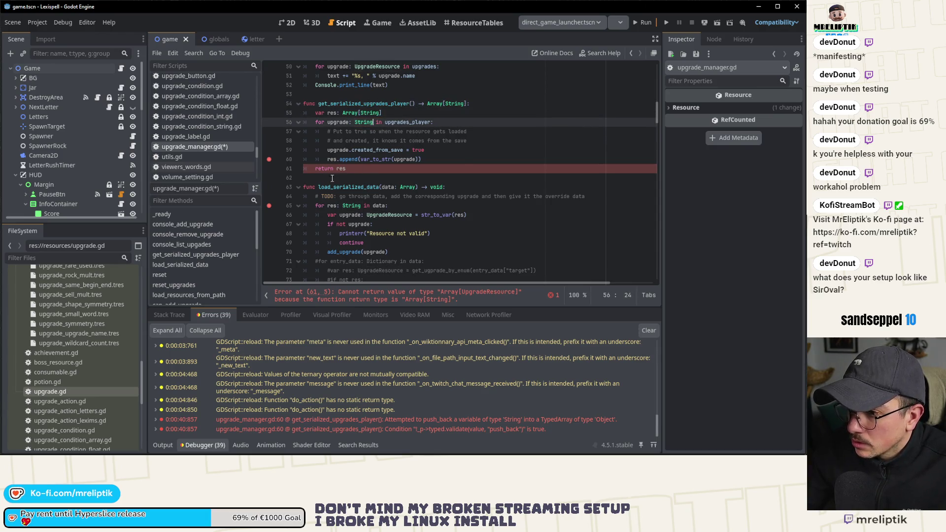
left_click(373, 159)
key("ctrl+s")
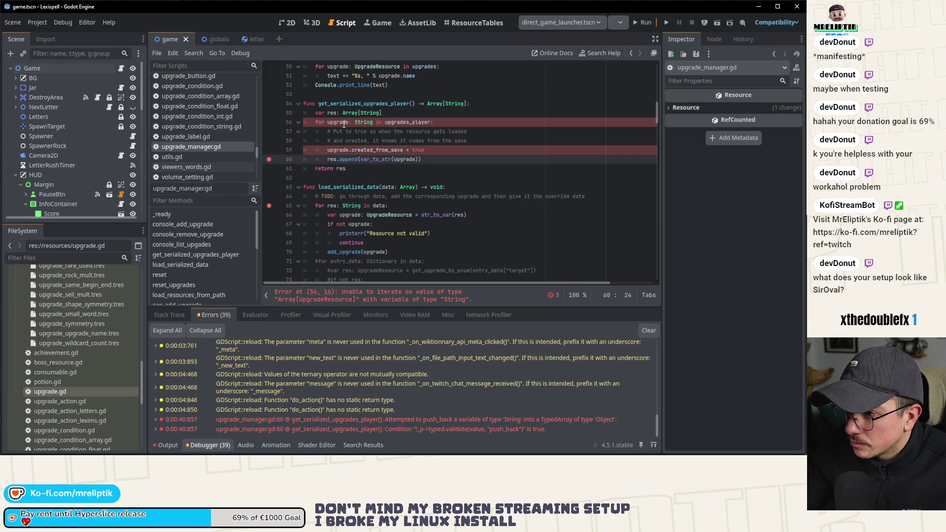
Undo the extra String type change, retype the type name correctly, save, and return to game.gd
key("ctrl+z")
key("ctrl+z")
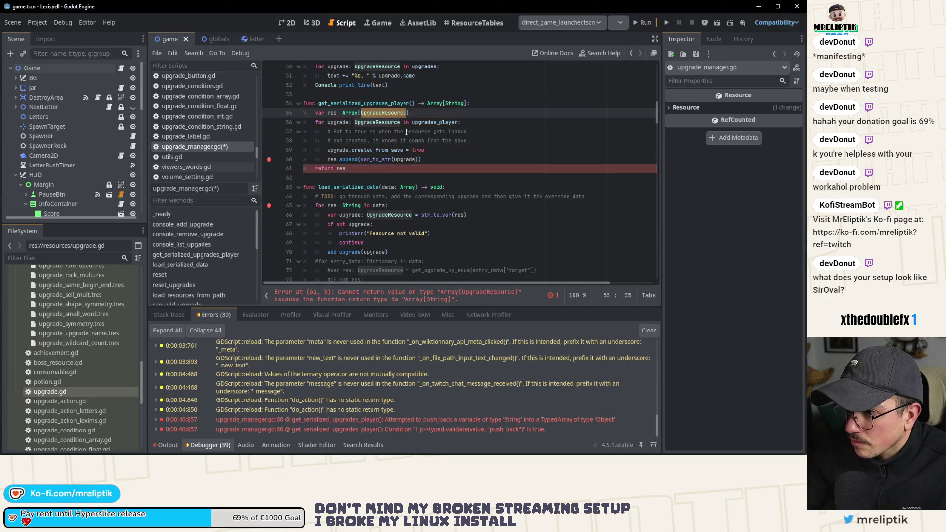
type("Srtng")
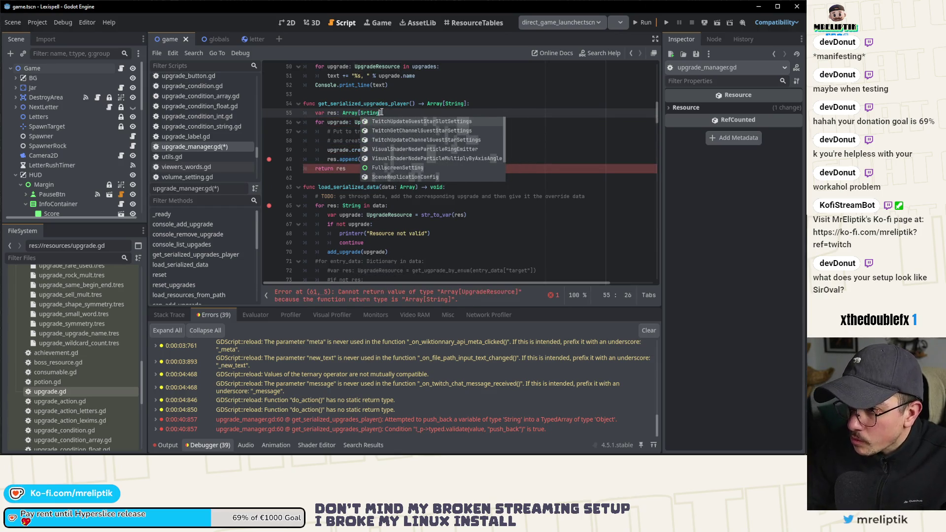
key("BackSpace")
key("BackSpace")
type("tri")
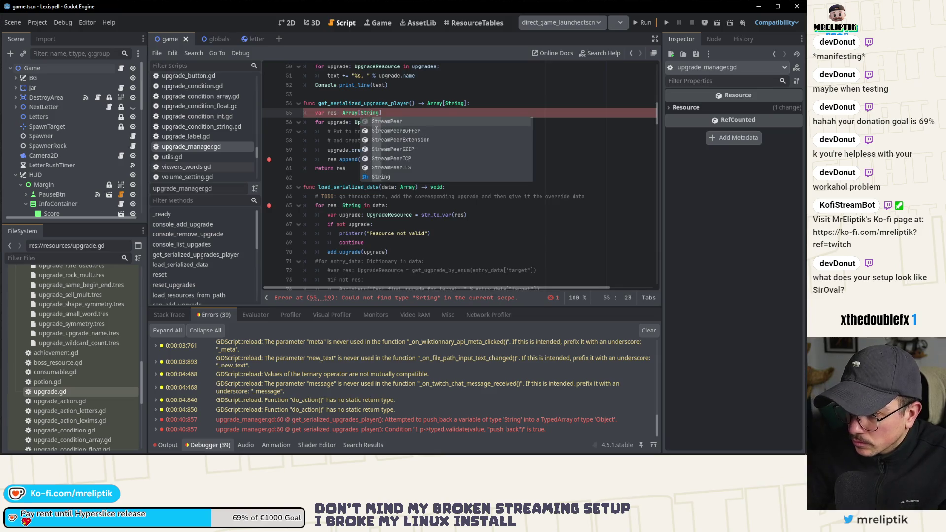
key("ctrl+s")
key("alt+Left")
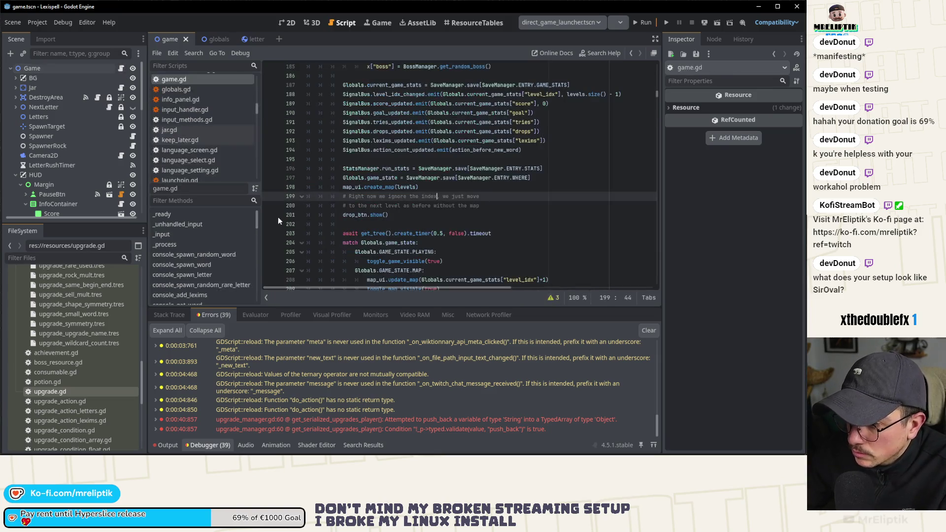
Open save_manager.gd and review how it stores the upgrades
scroll(448, 198, "down", 8)
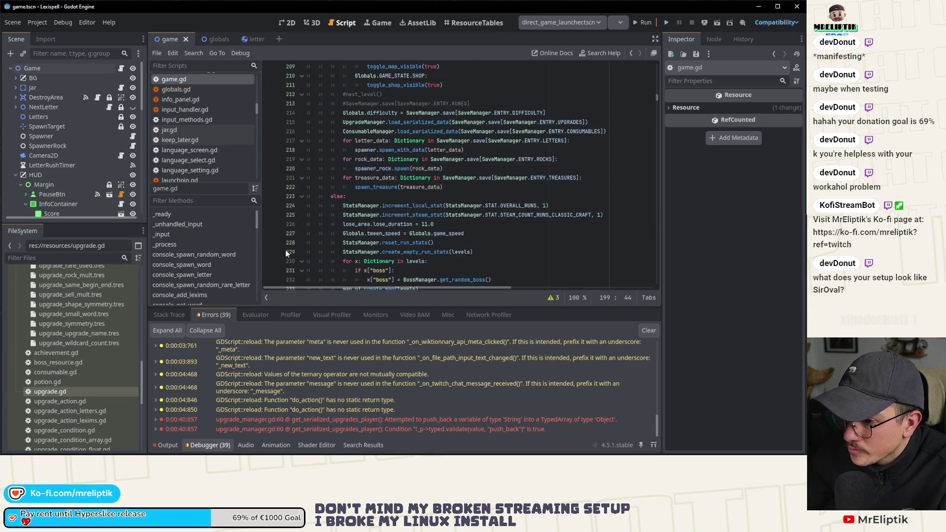
scroll(227, 157, "down", 5)
scroll(226, 154, "down", 3)
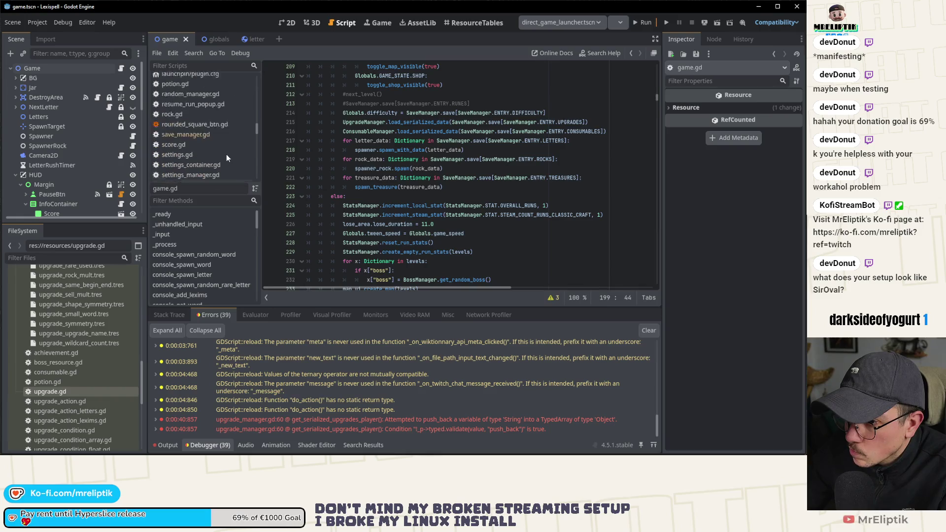
left_click(205, 123)
scroll(375, 237, "down", 20)
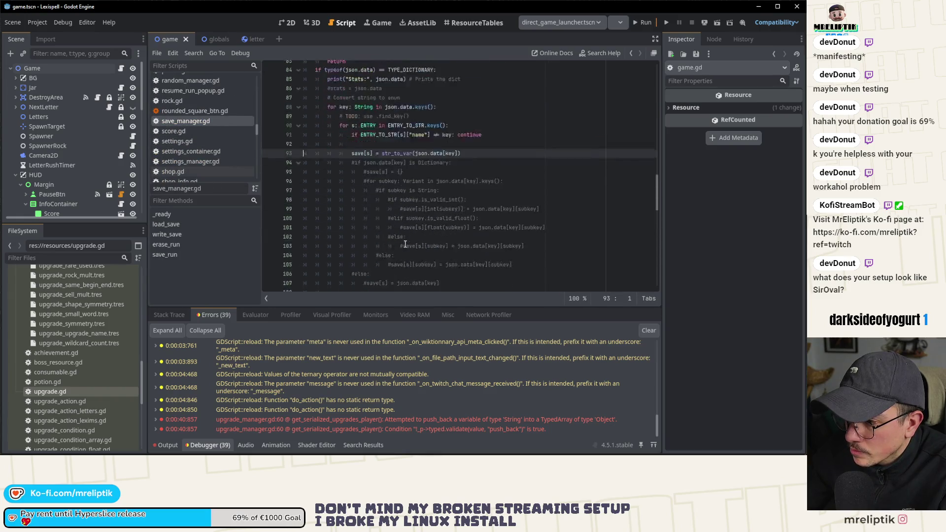
scroll(410, 245, "up", 1)
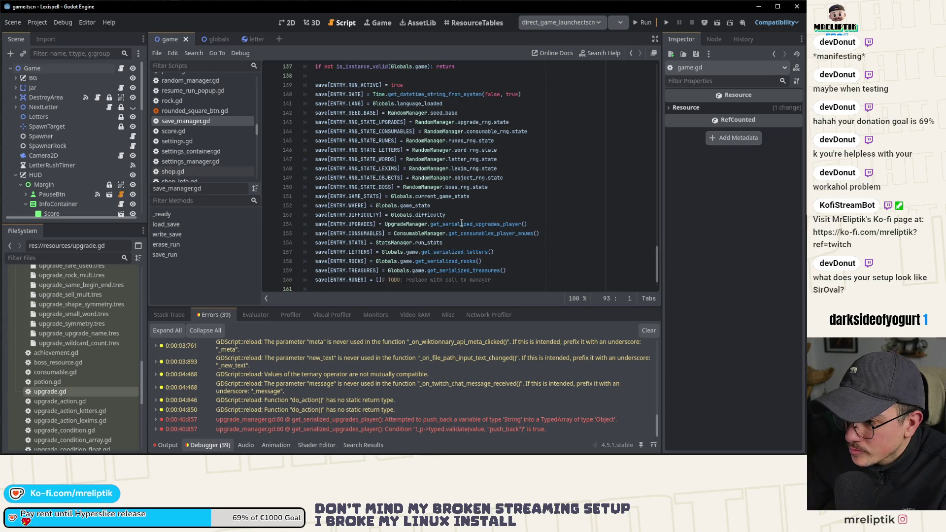
Jump from the UPGRADES entry to the ENTRY enum definition, then run the game
double_click(365, 224)
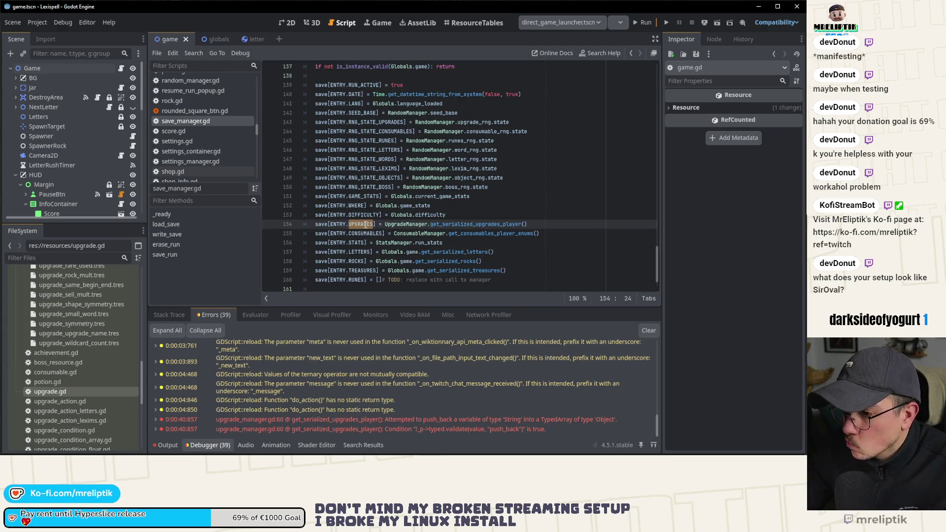
left_click(362, 225, "ctrl")
scroll(362, 225, "down", 10)
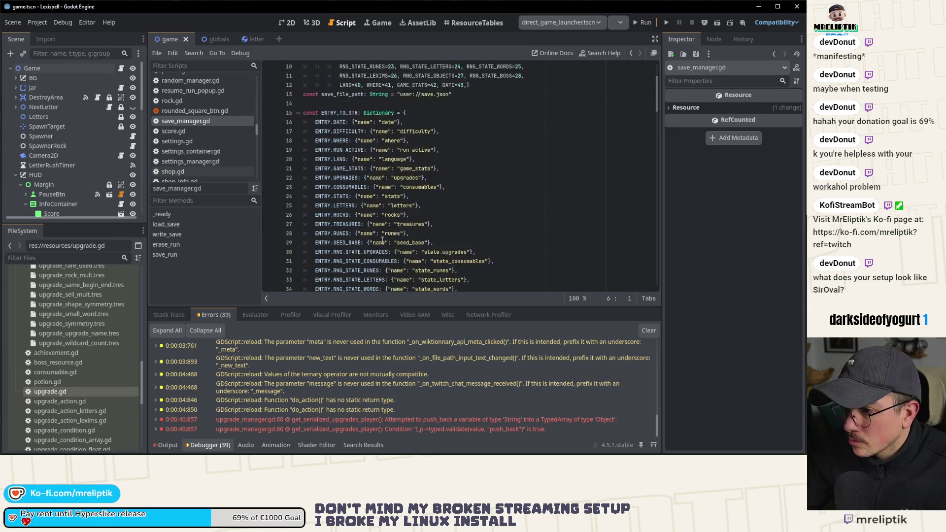
scroll(383, 244, "down", 2)
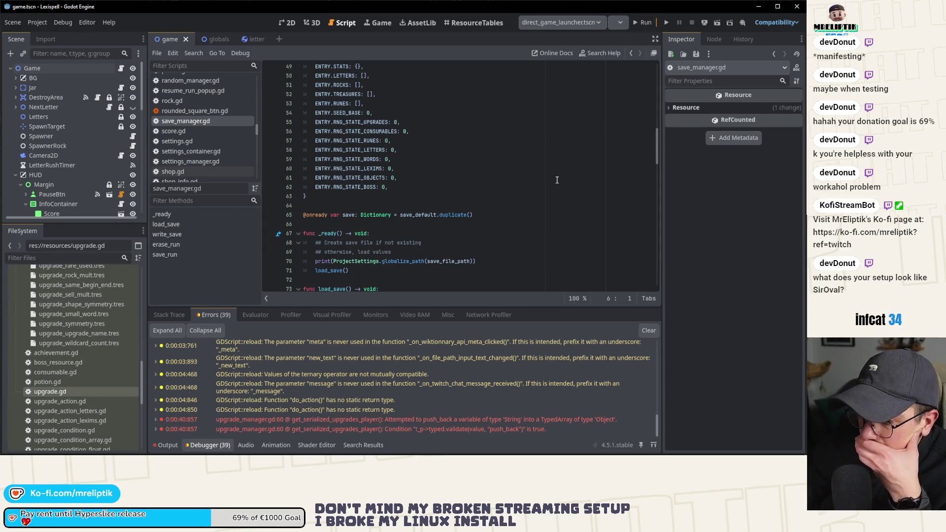
left_click(664, 23)
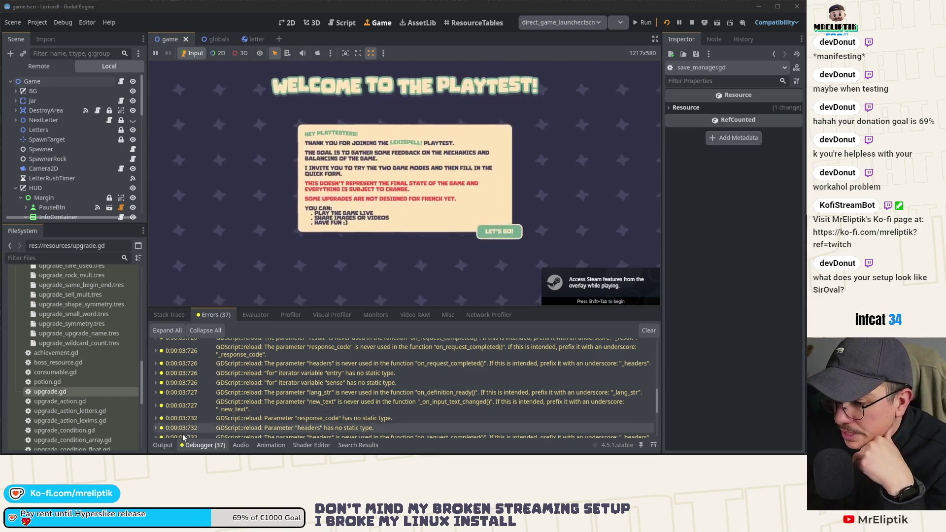
left_click(163, 444)
In the running game, start a new Letter Rush run in English at level 1
left_click(162, 445)
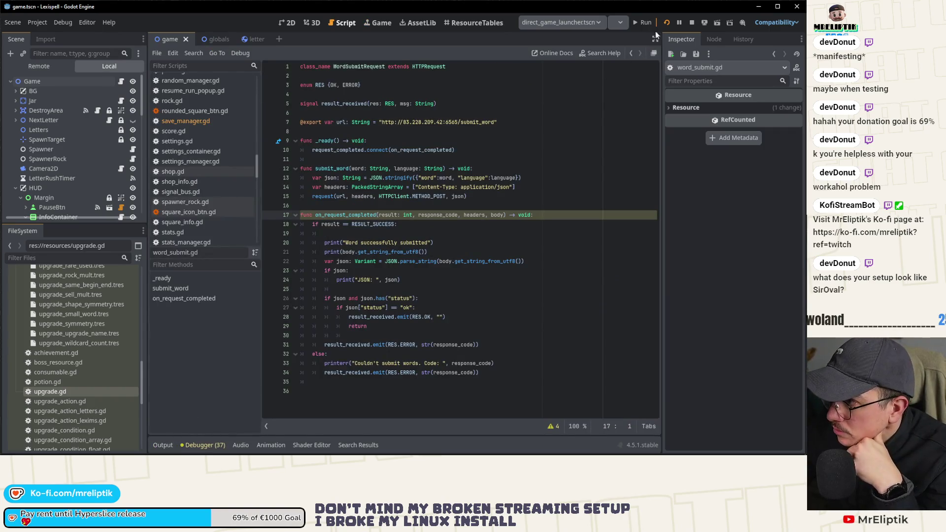
left_click(379, 23)
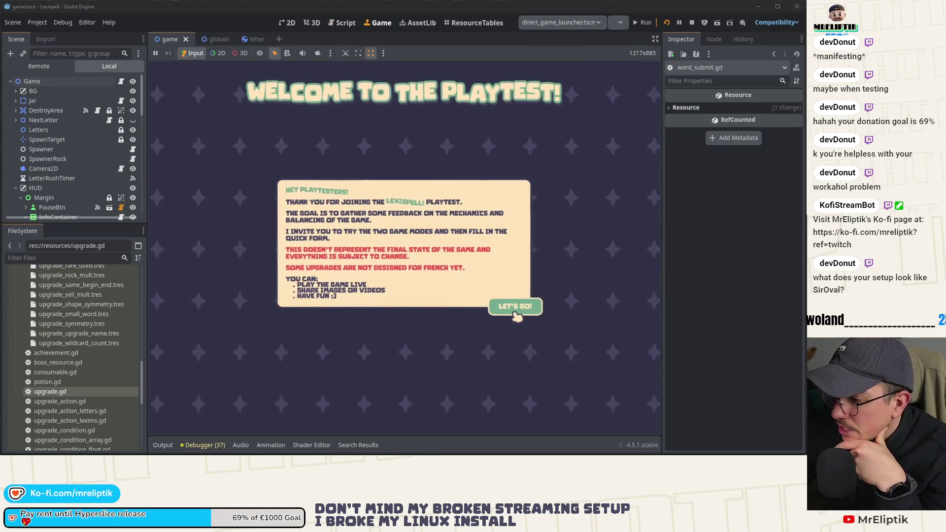
left_click(514, 308)
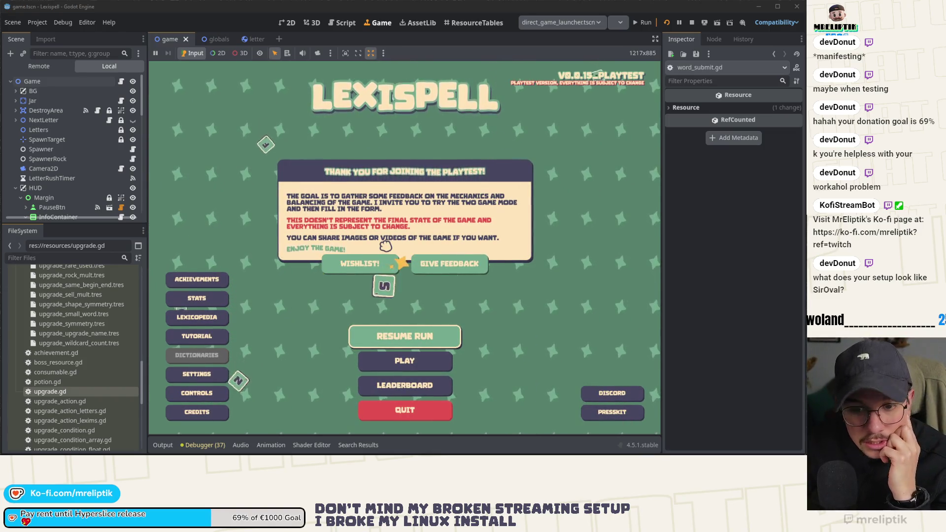
left_click(404, 360)
left_click(427, 412)
left_click(434, 280)
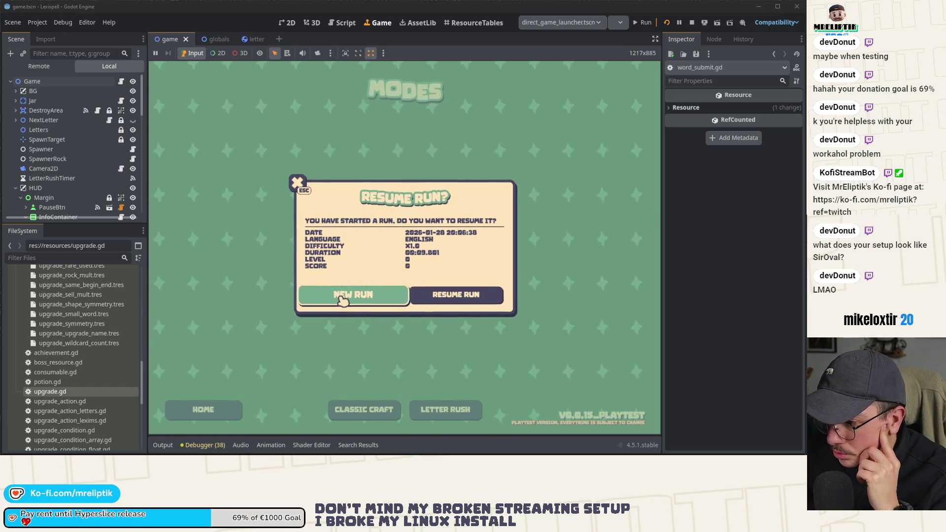
left_click(348, 295)
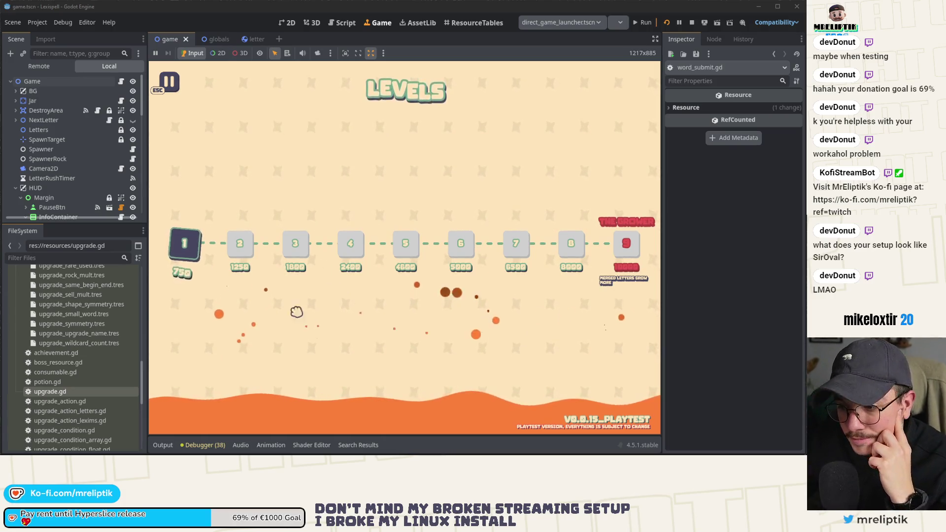
left_click(204, 250)
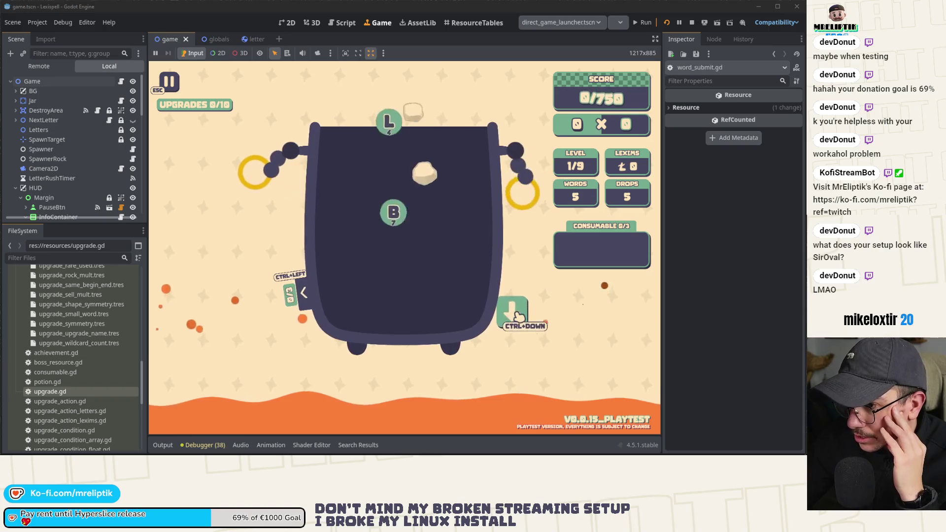
Add EXACT COUNT via the console, capture the card, then pause and head to the main menu
key("grave")
key("Up")
key("Return")
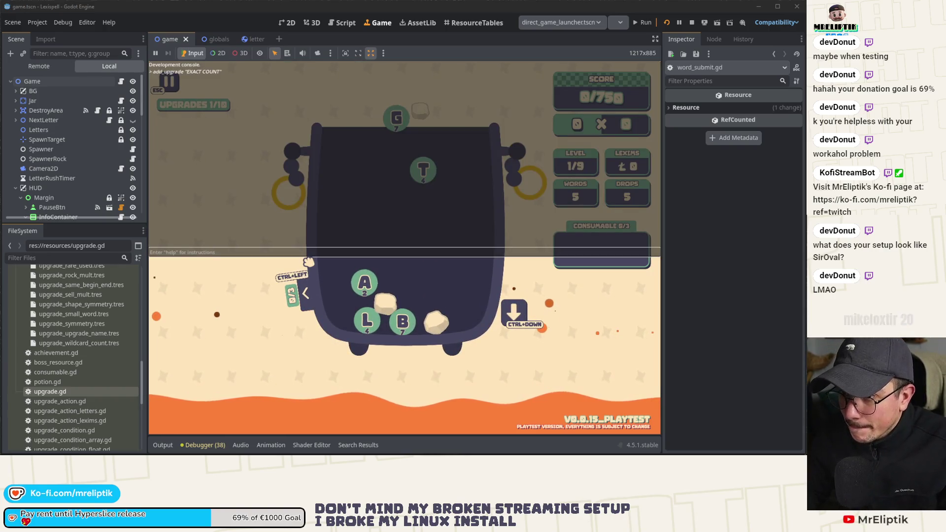
key("grave")
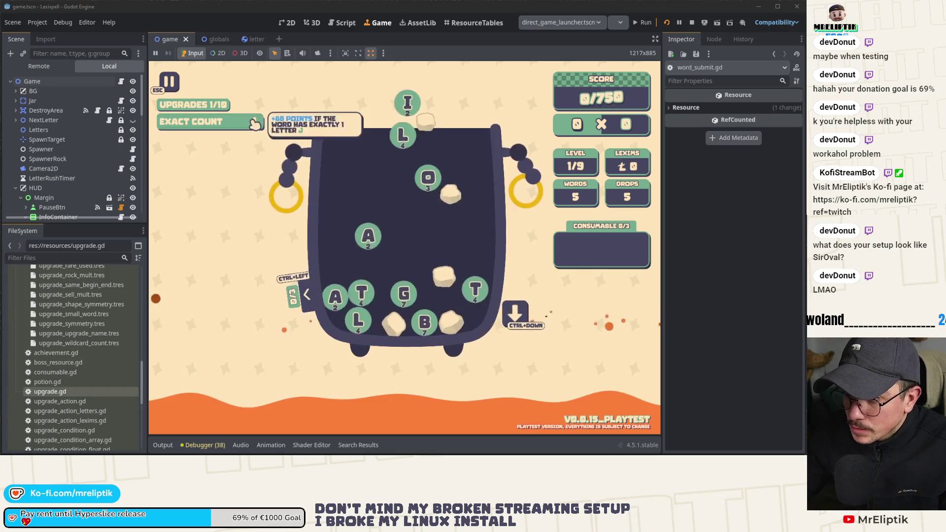
key("super+shift+s")
left_click_drag(146, 79, 303, 183)
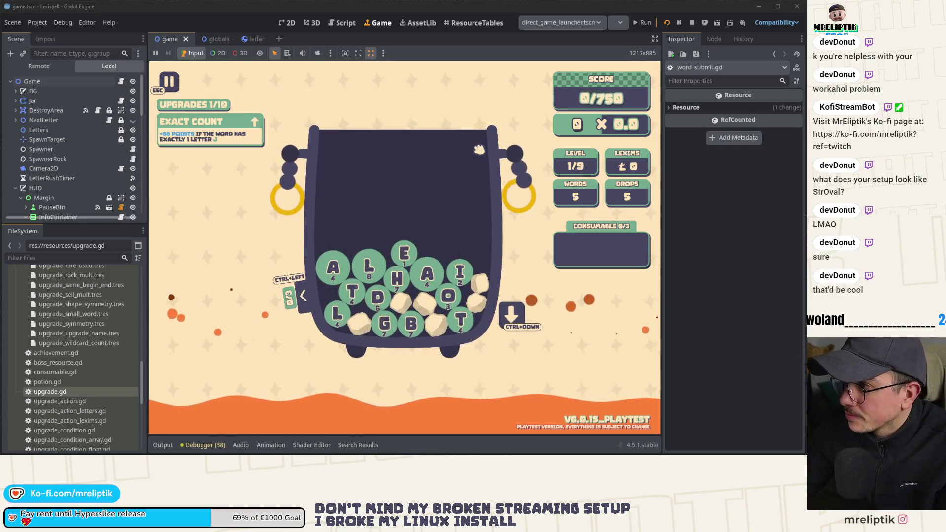
key("Escape")
left_click(404, 411)
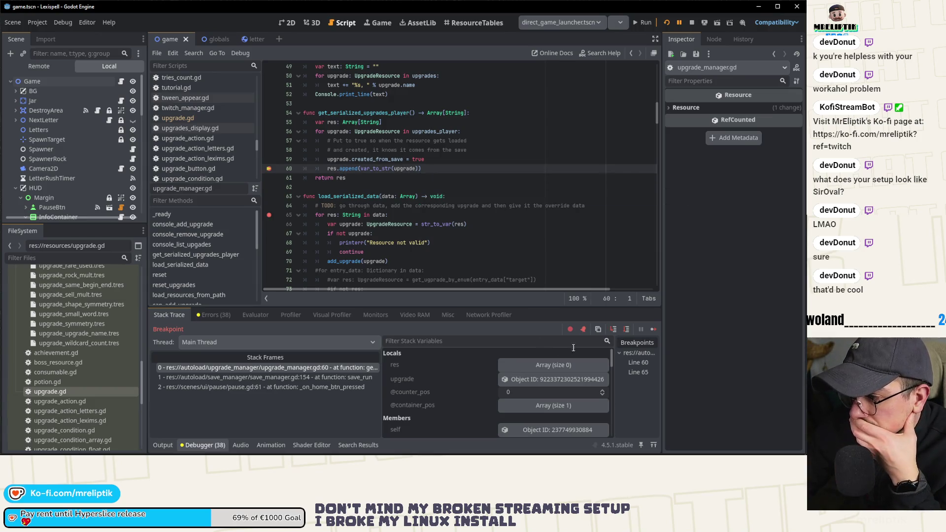
Step past line 60, check res holds one upgrade, resume, confirm Go Home, and stop the game
left_click(616, 331)
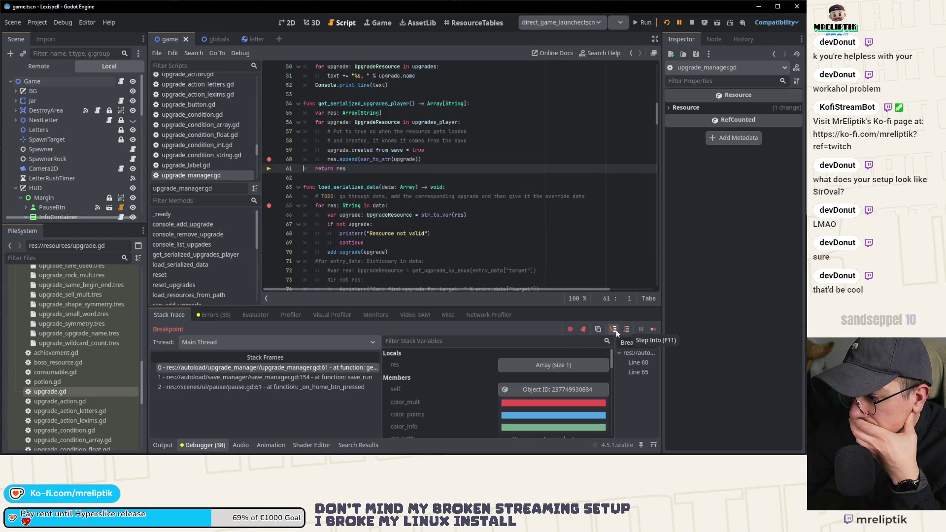
left_click(540, 366)
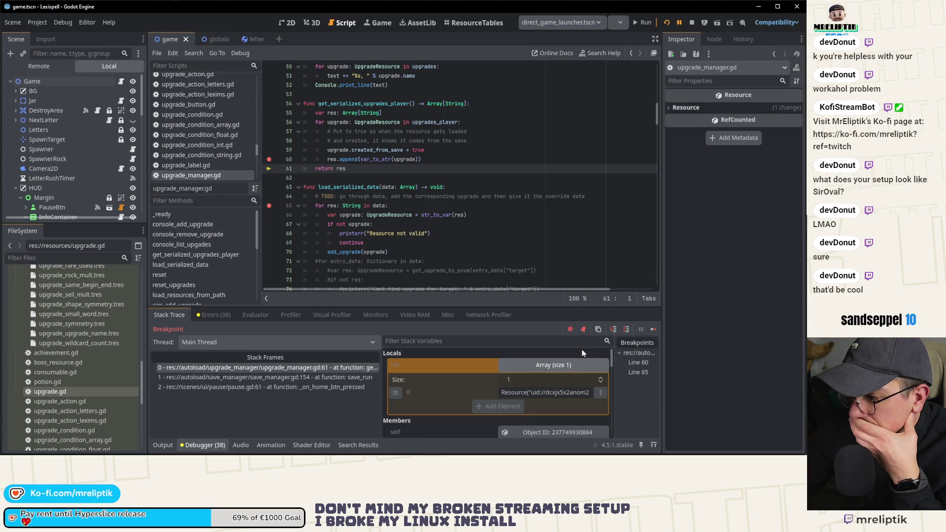
left_click(654, 329)
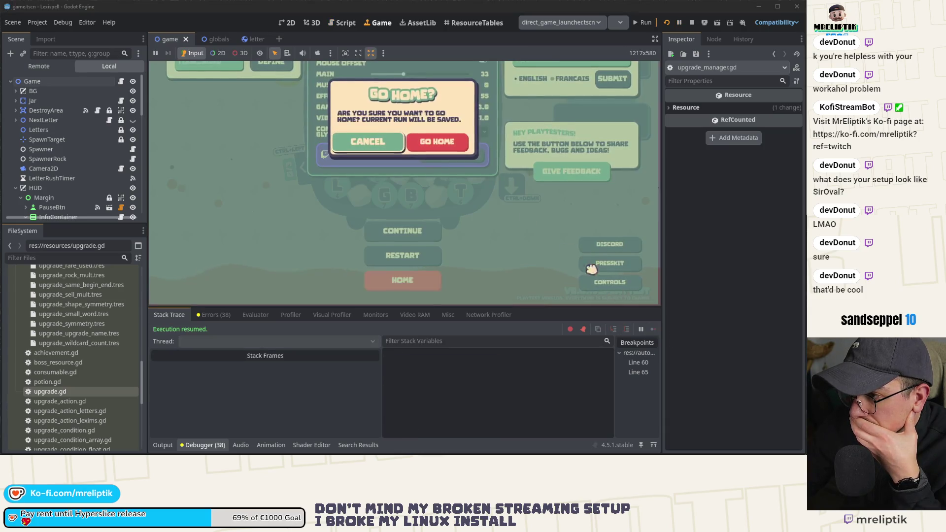
left_click(174, 444)
left_click(440, 270)
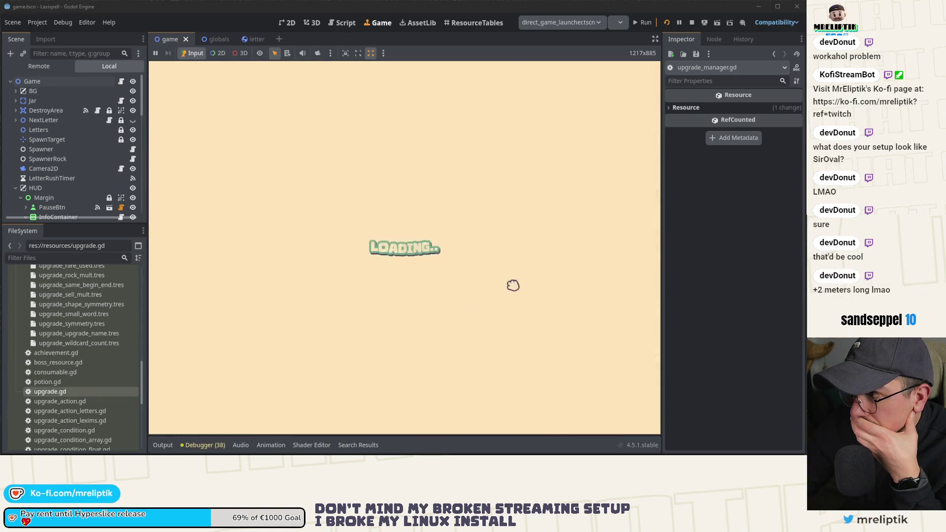
left_click(691, 22)
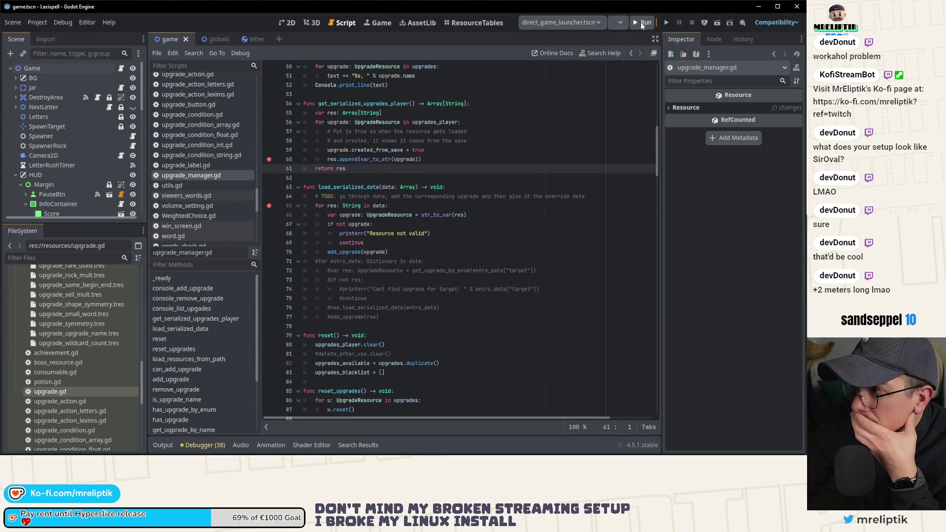
Relaunch the game, step to line 66 of load_serialized_data, inspect variables, then switch to save.json
left_click(641, 22)
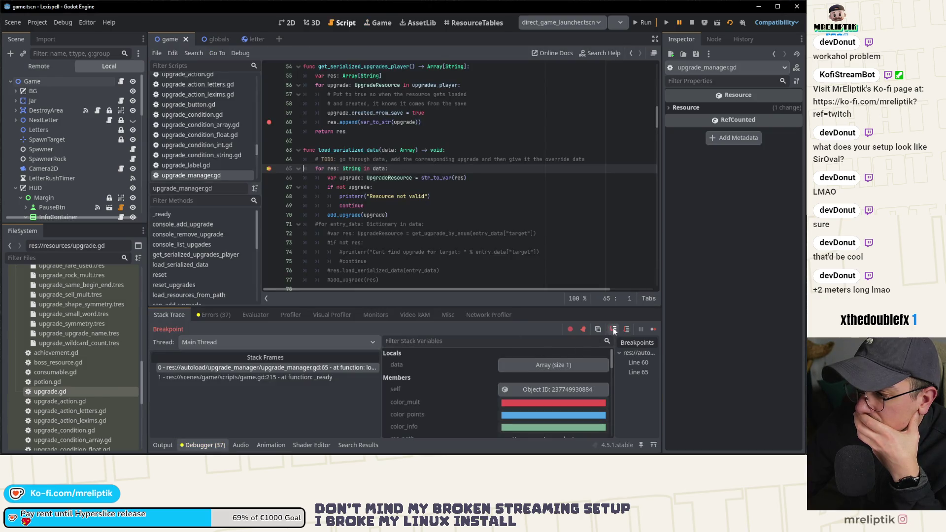
left_click(613, 330)
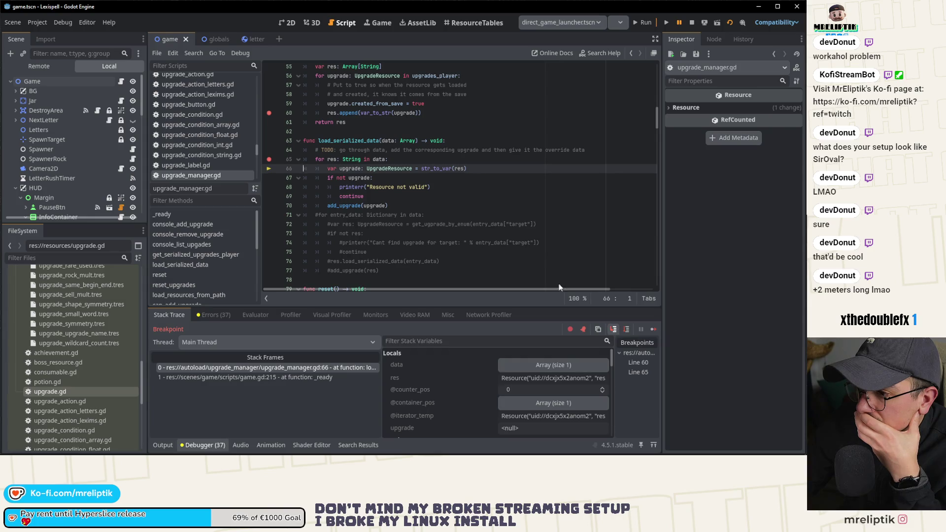
mouse_move(332, 159)
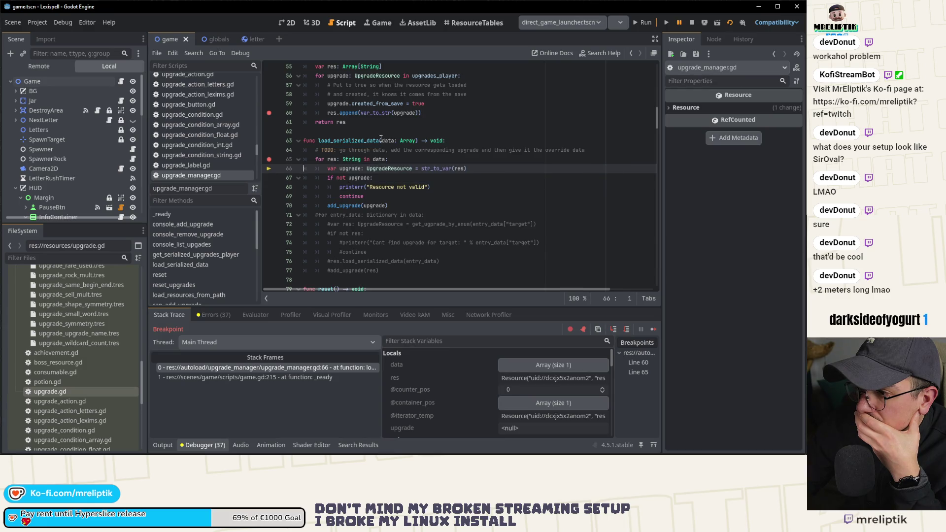
mouse_move(383, 140)
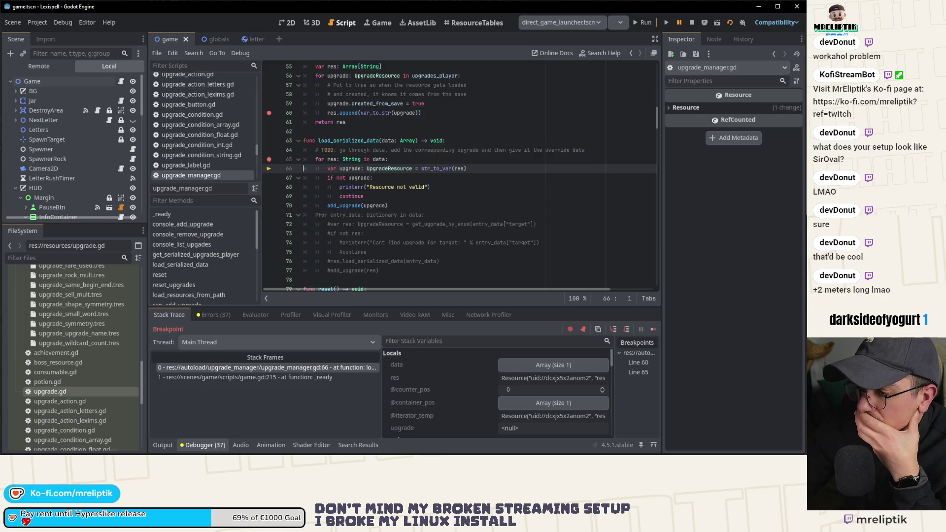
mouse_move(345, 454)
key("alt+Tab")
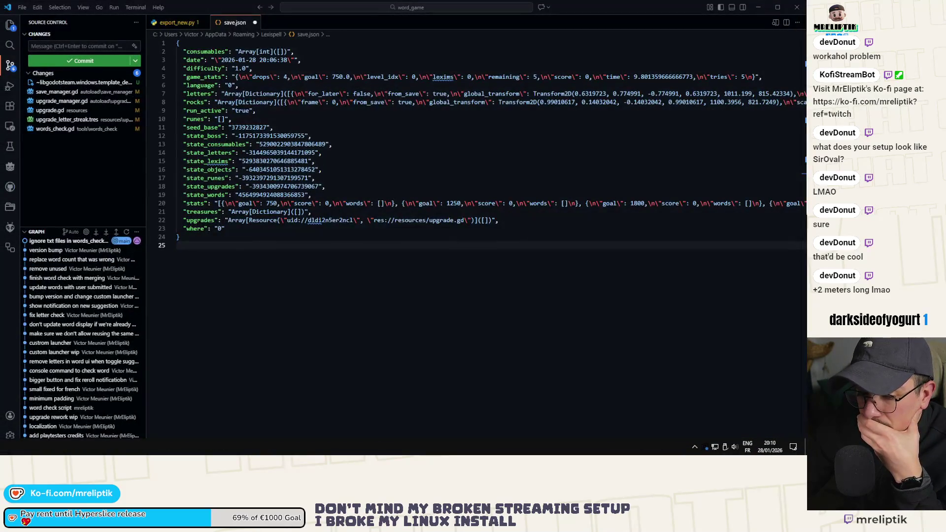
Discard the stale save.json, reopen the new one, format it as readable JSON, then return to Godot
left_click(254, 22)
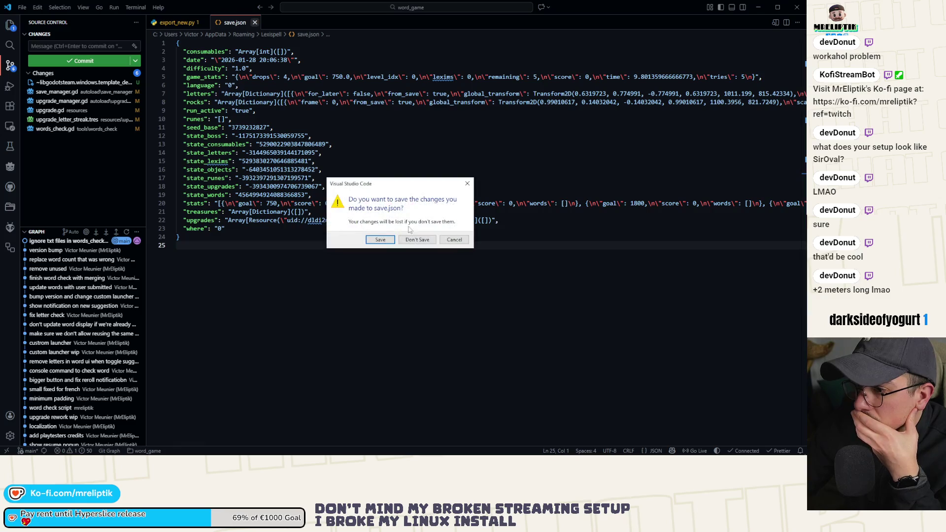
left_click(417, 240)
mouse_move(420, 240)
left_mouse_down()
mouse_move(291, 69)
mouse_move(284, 30)
mouse_move(285, 40)
left_mouse_up()
right_click(326, 90)
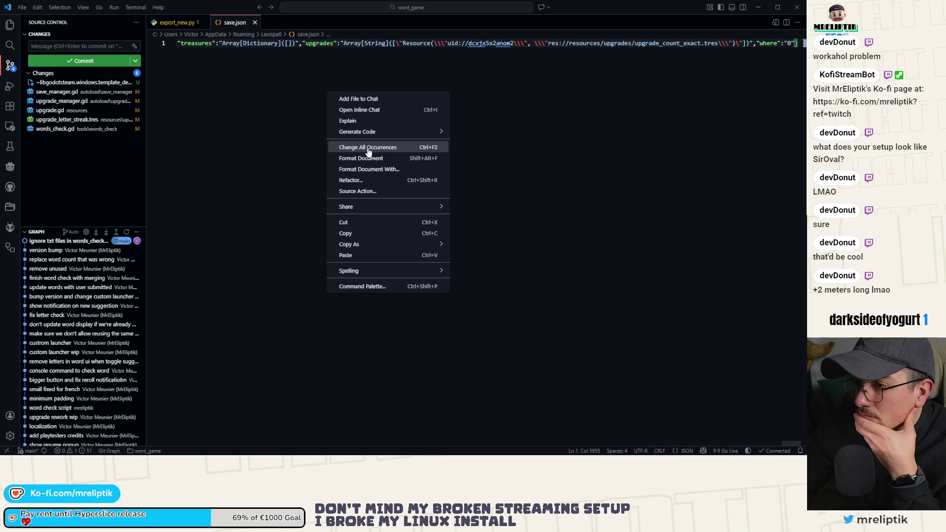
left_click(367, 158)
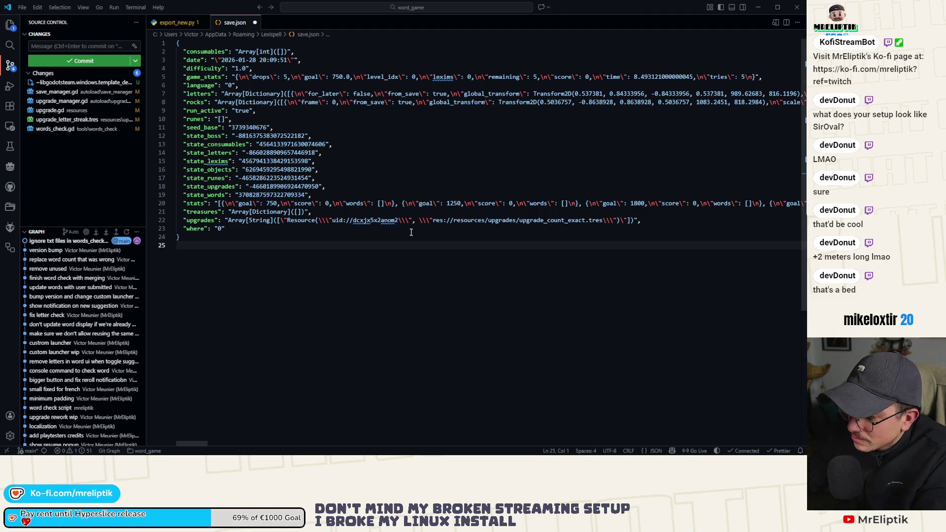
mouse_move(295, 454)
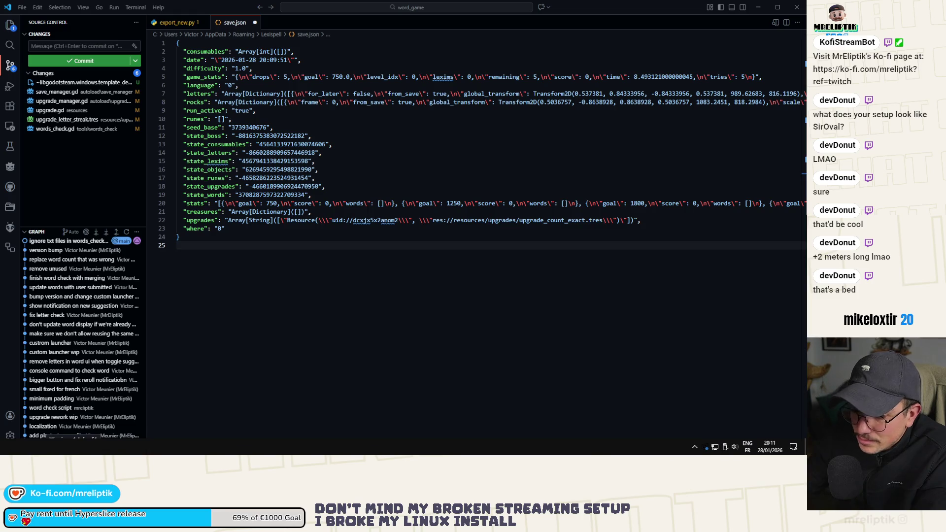
key("alt+Tab")
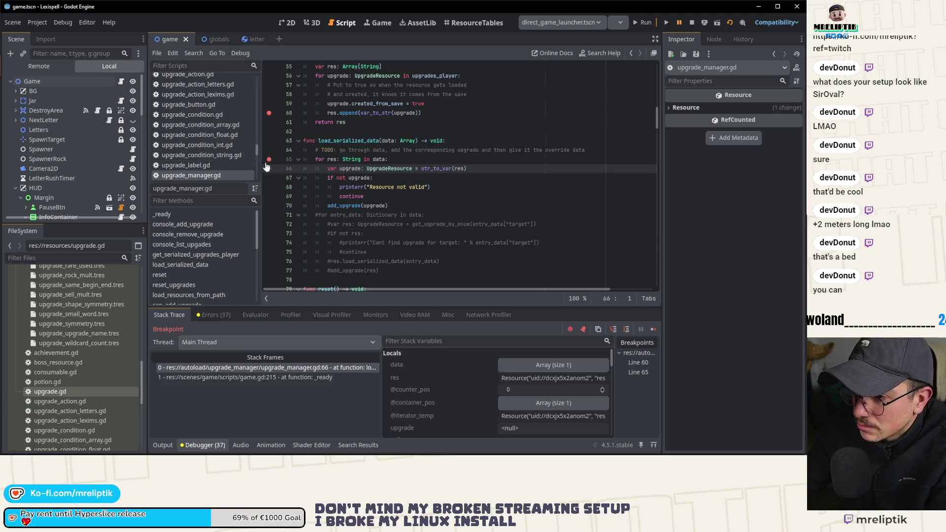
Glance at the Output log, then bring back the Debugger's stack trace and locals
mouse_move(365, 191)
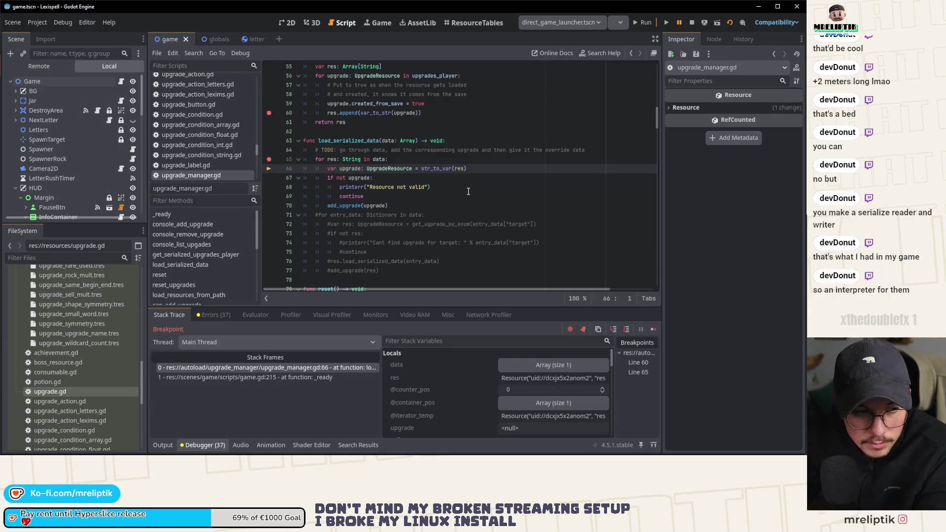
scroll(468, 191, "up", 1)
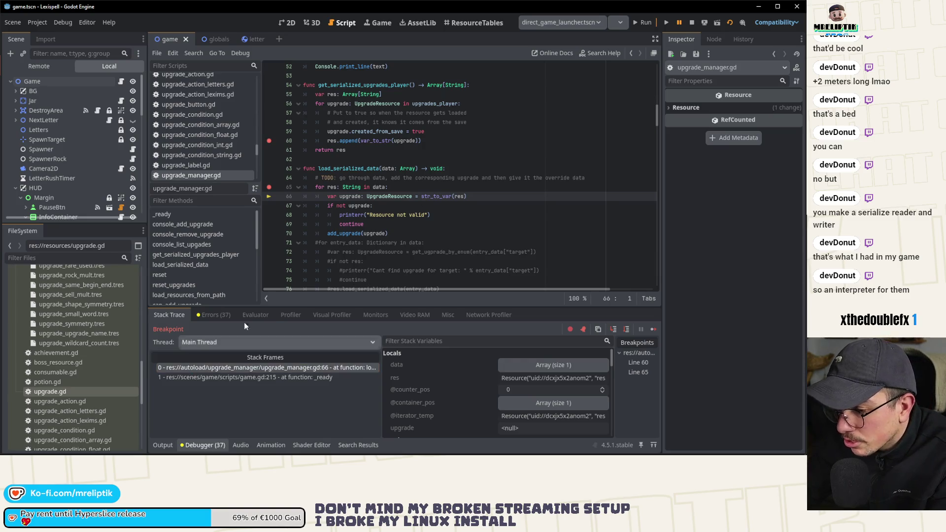
left_click(158, 445)
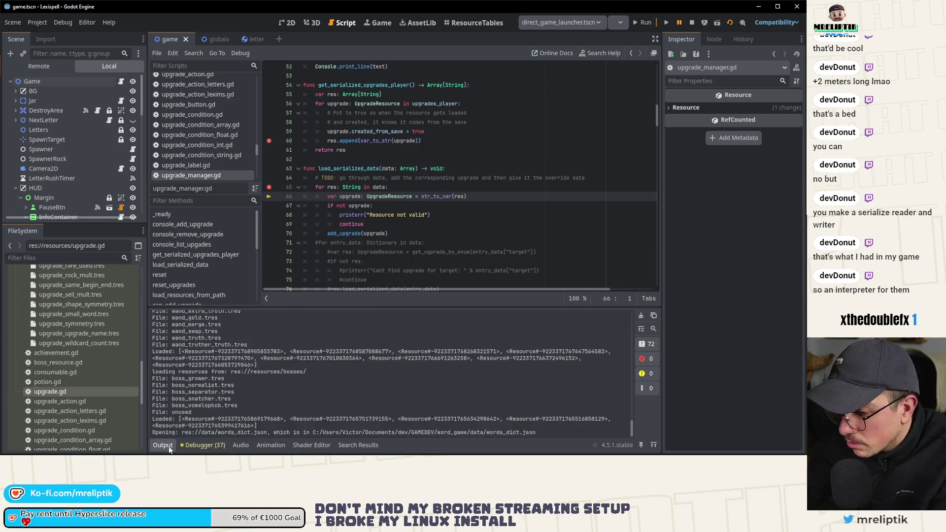
left_click(157, 445)
left_click(163, 445)
left_click(188, 446)
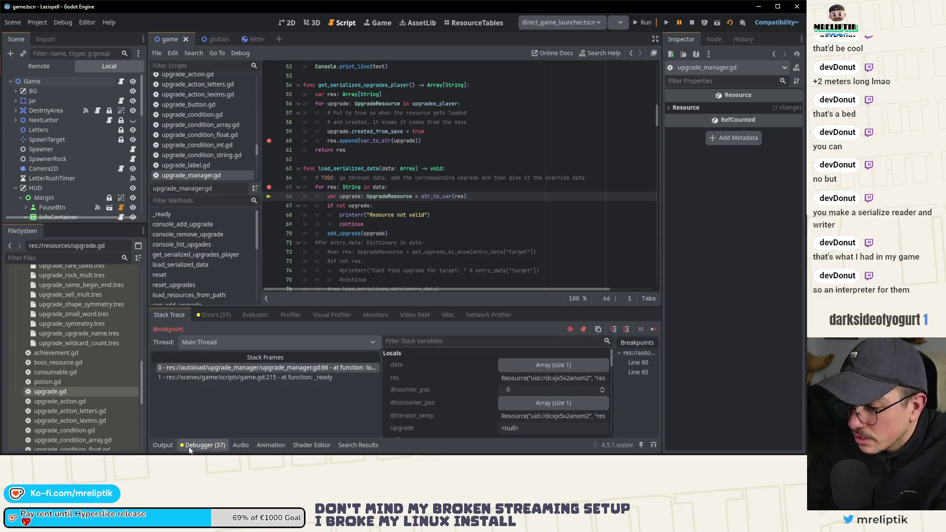
Review the Errors tab, return to the stack trace, and stop the debug session with F8
left_click(220, 316)
left_click(167, 316)
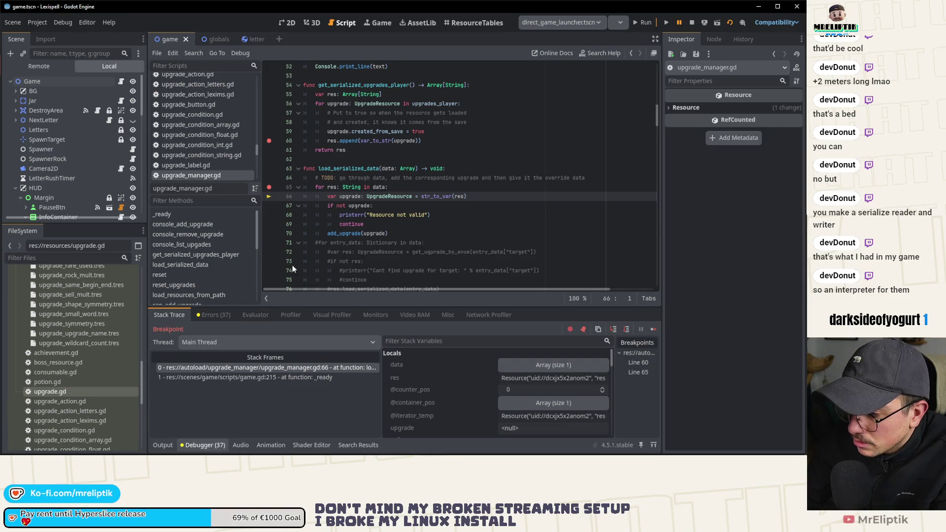
key("F8")
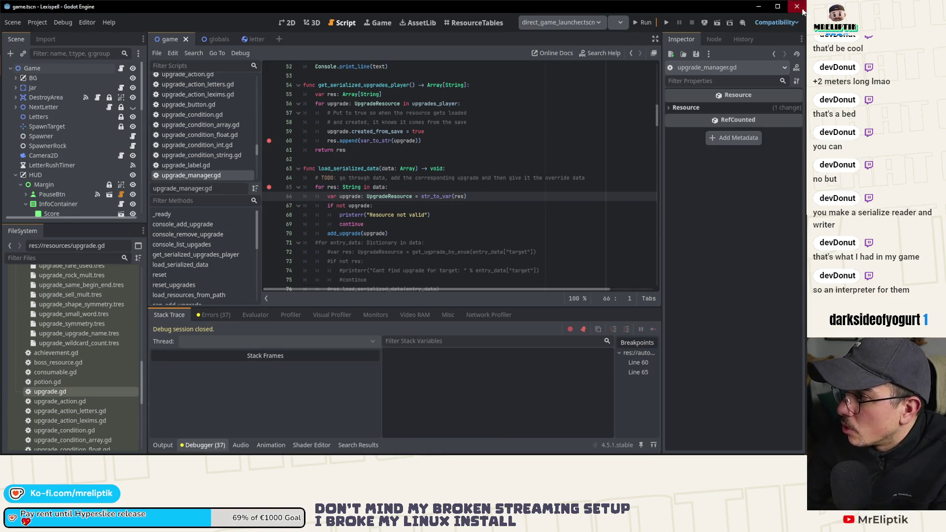
Close save.json in VS Code without saving its changes, then quit VS Code
key("alt+Tab")
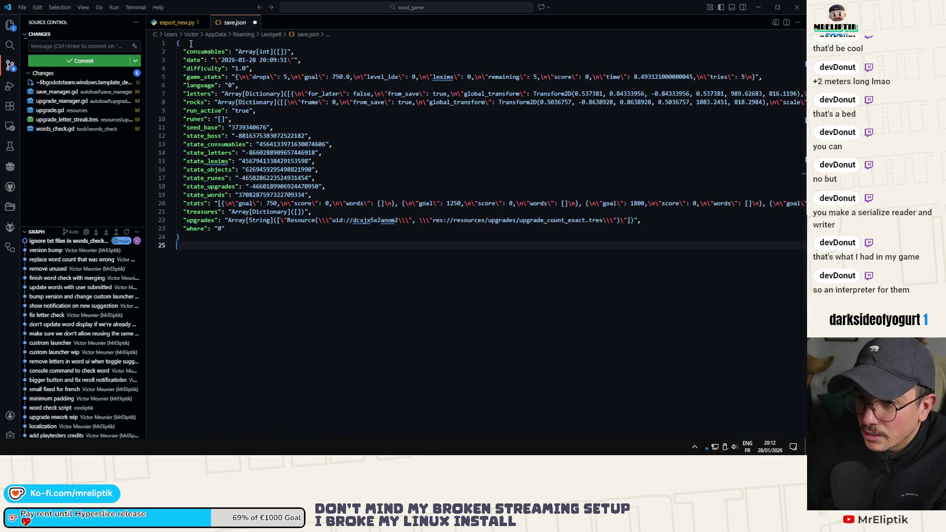
left_click(254, 23)
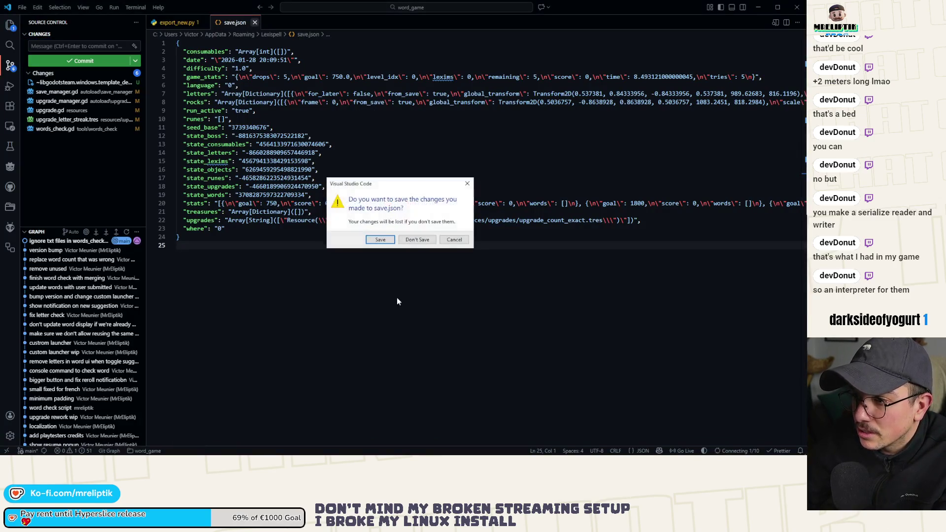
left_click(428, 239)
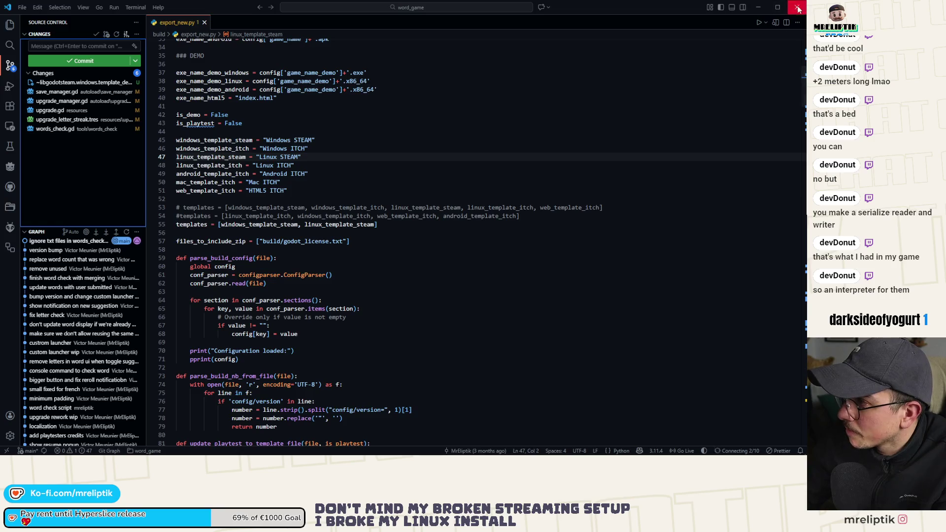
left_click(797, 7)
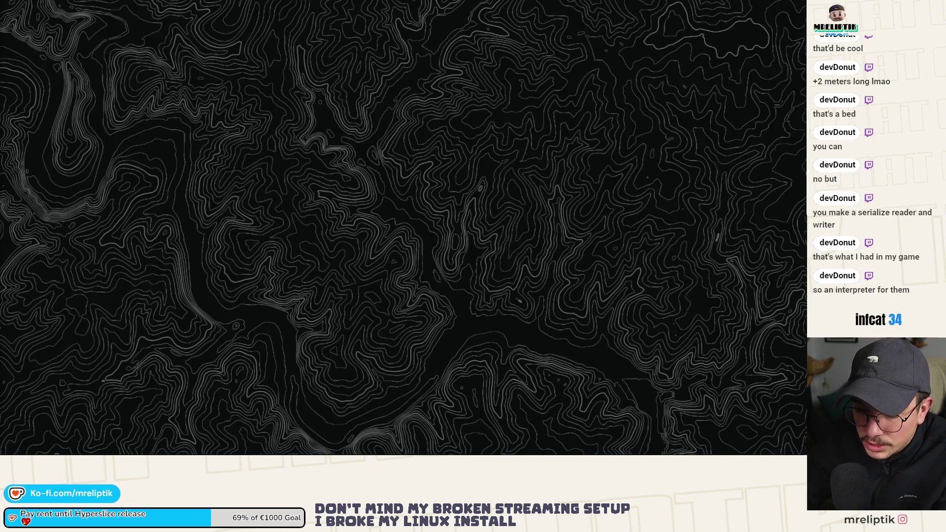